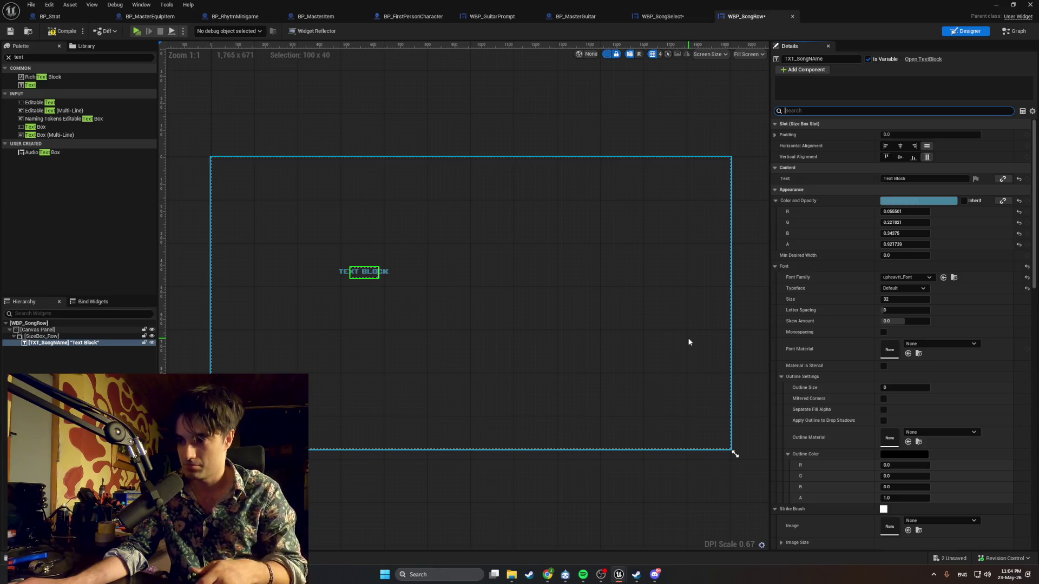
Bring the YouTube music mix window in front of the WBP_SongRow widget editor
left_click(893, 110)
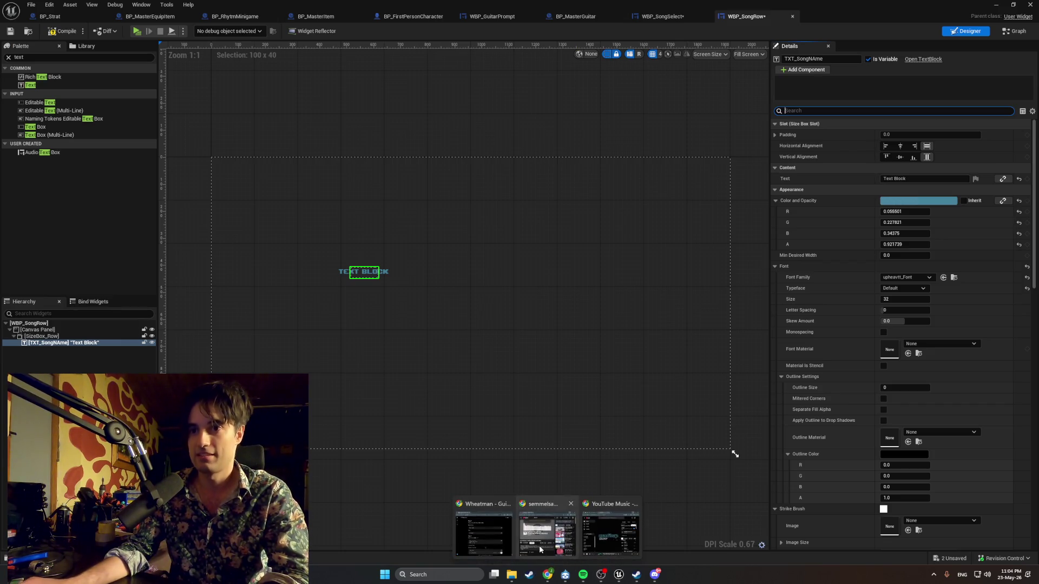
left_click(548, 575)
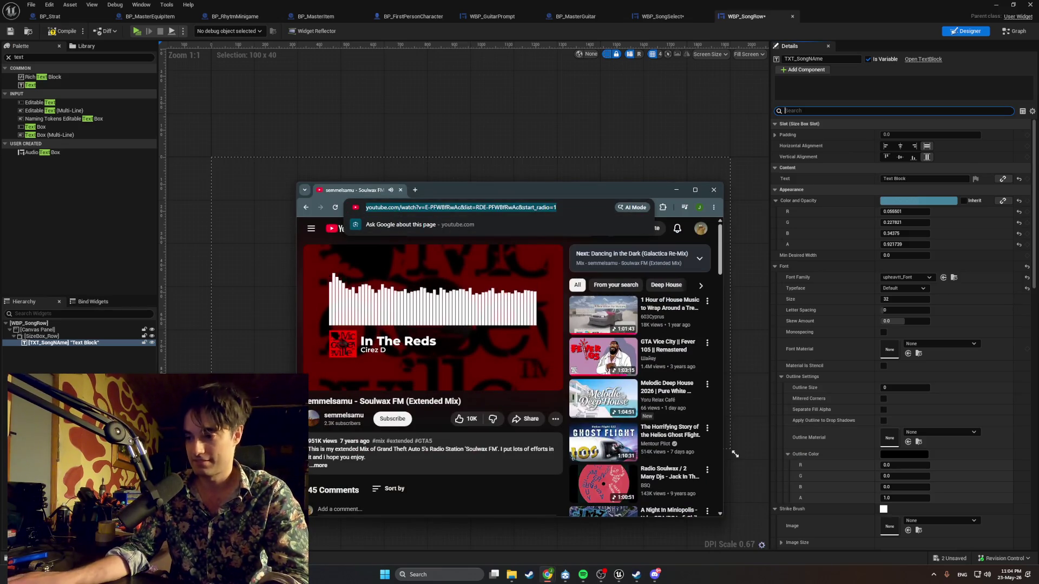
Seek the Soulwax FM mix to Breathless (Alex Gopher Night Remix), then minimize the browser
key("alt+Tab")
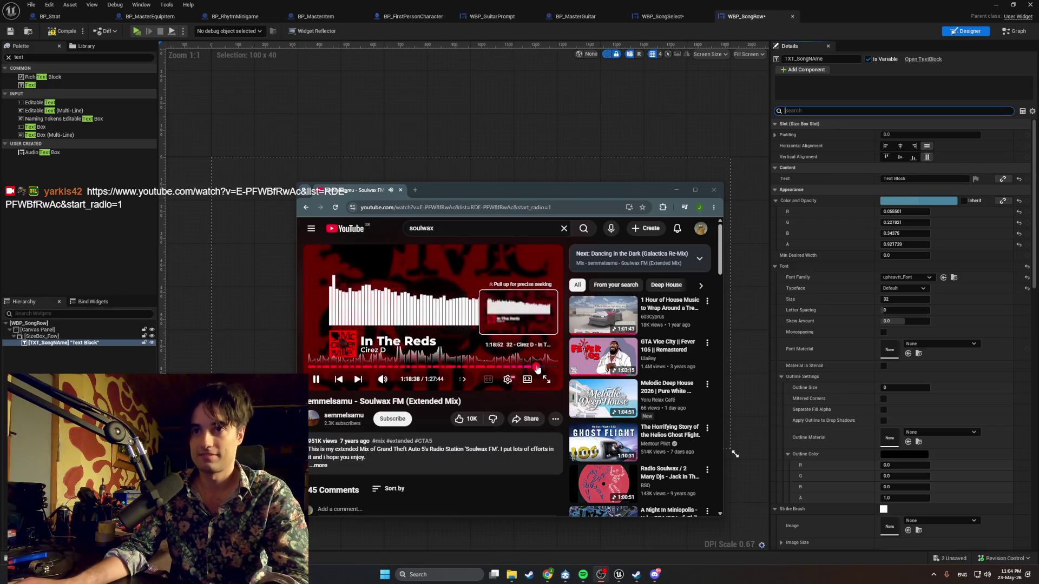
left_click(542, 367)
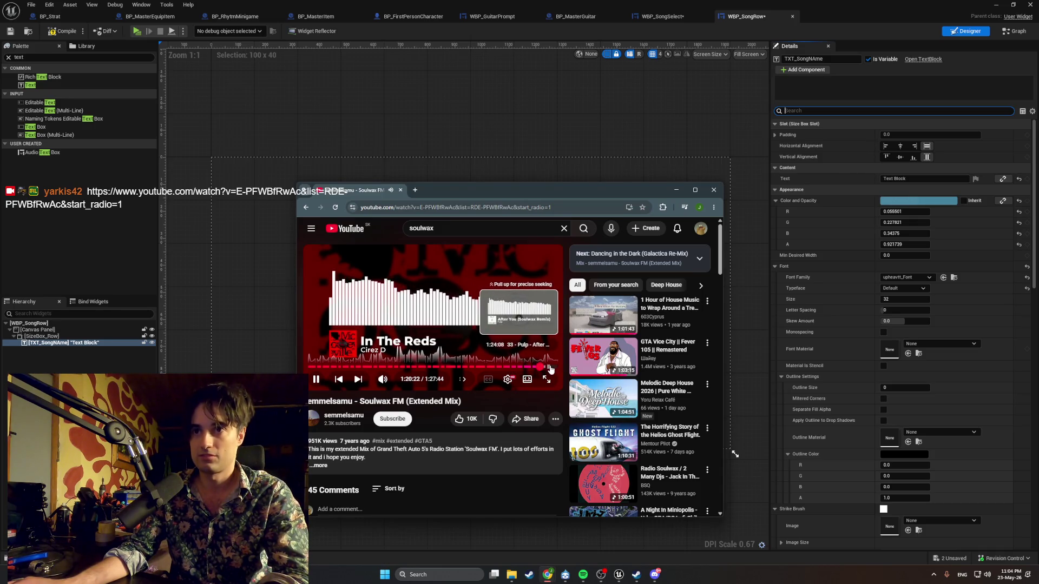
left_click(550, 368)
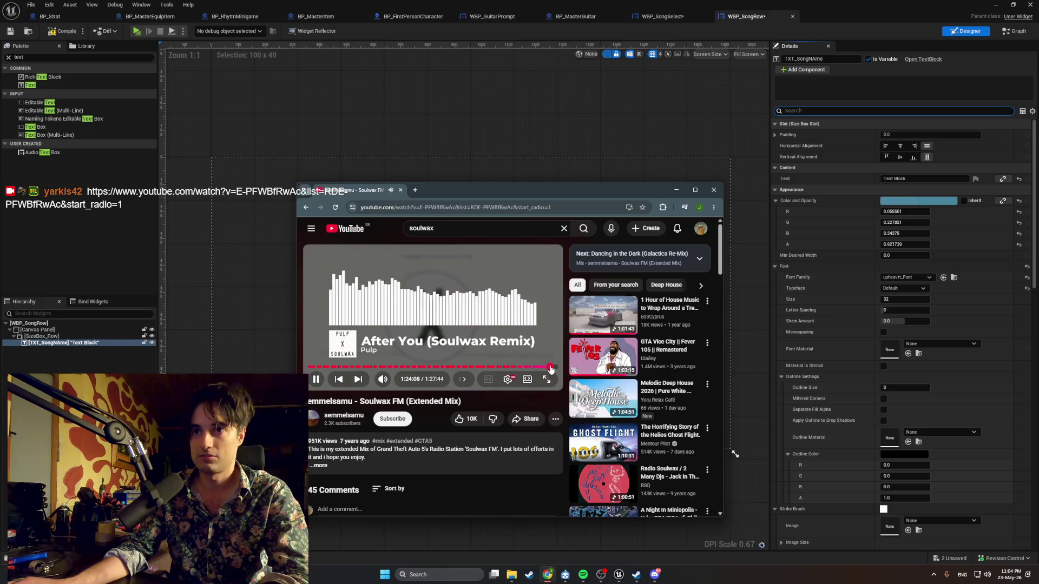
left_click(509, 368)
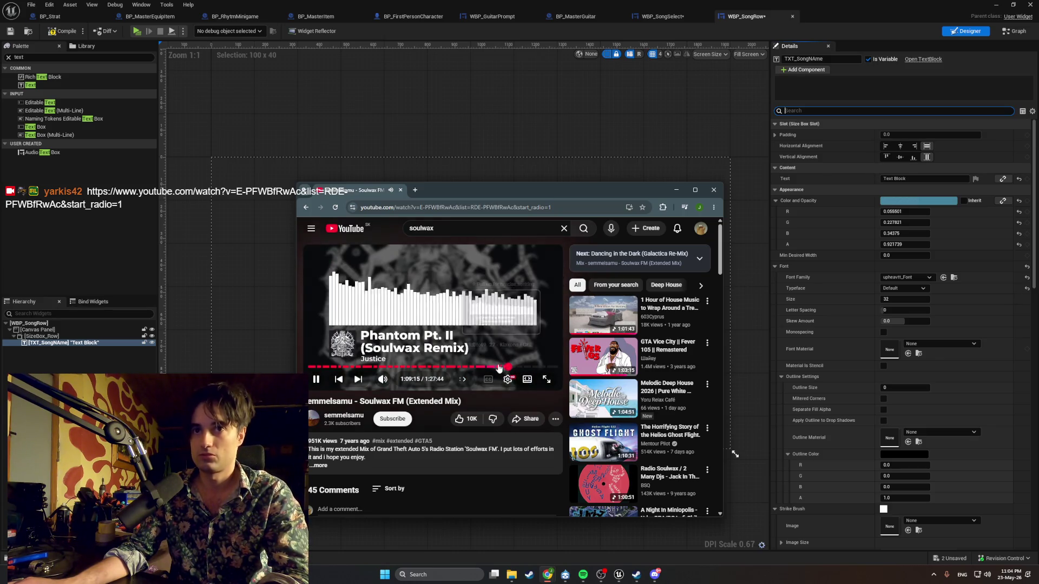
left_click(478, 368)
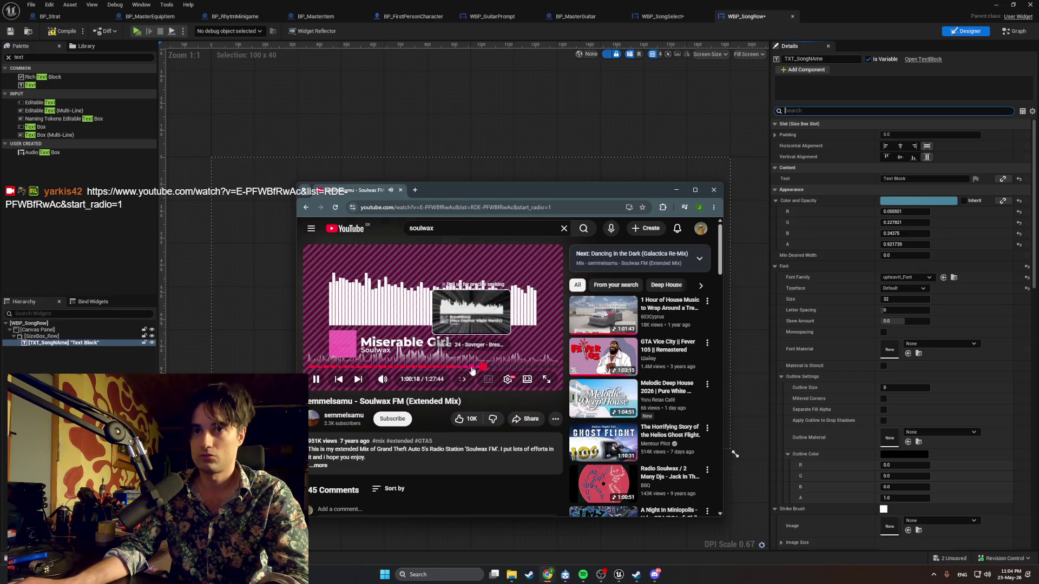
left_click(473, 368)
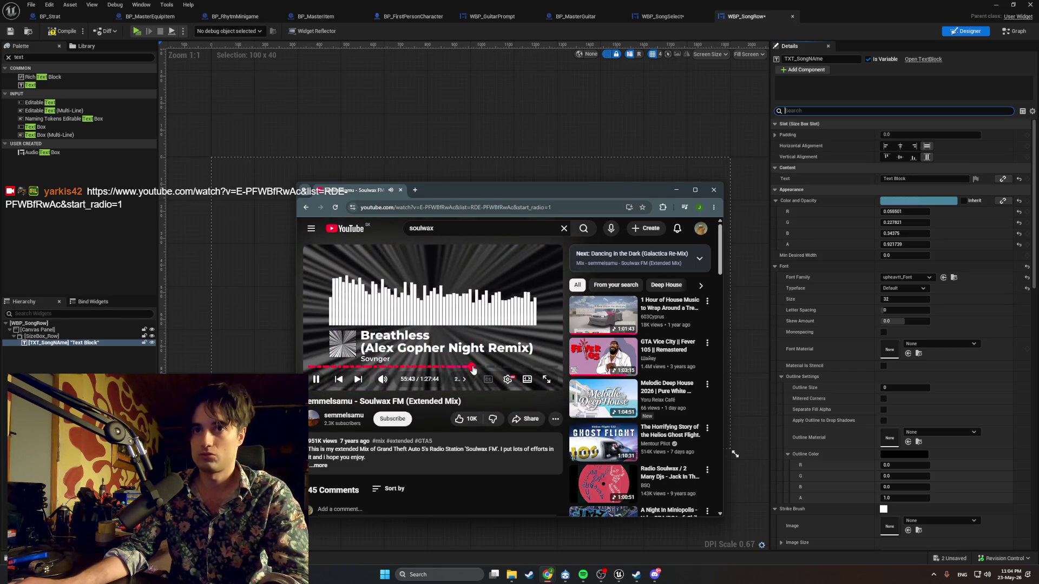
left_click(474, 370)
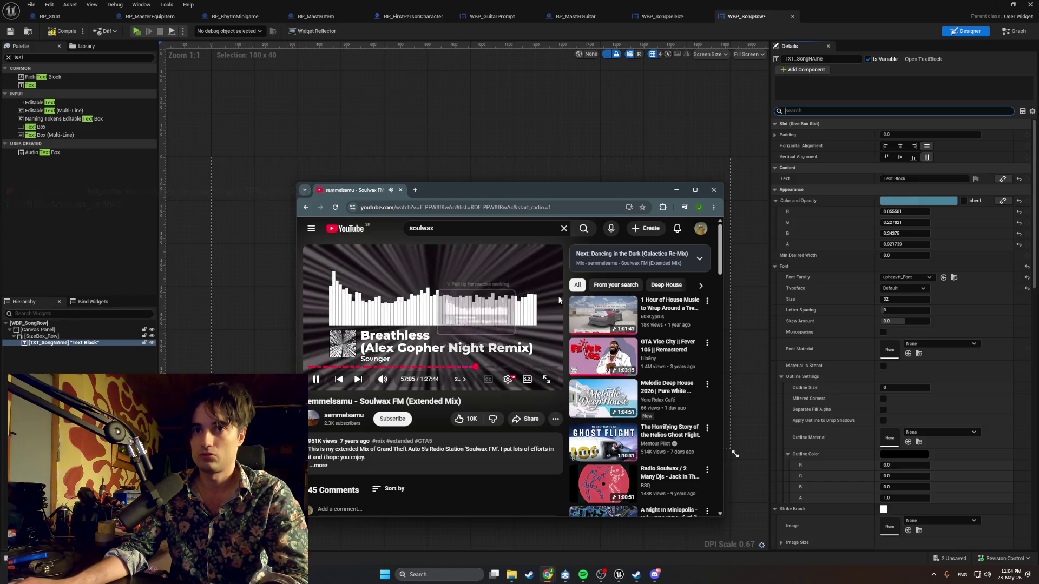
left_click(672, 190)
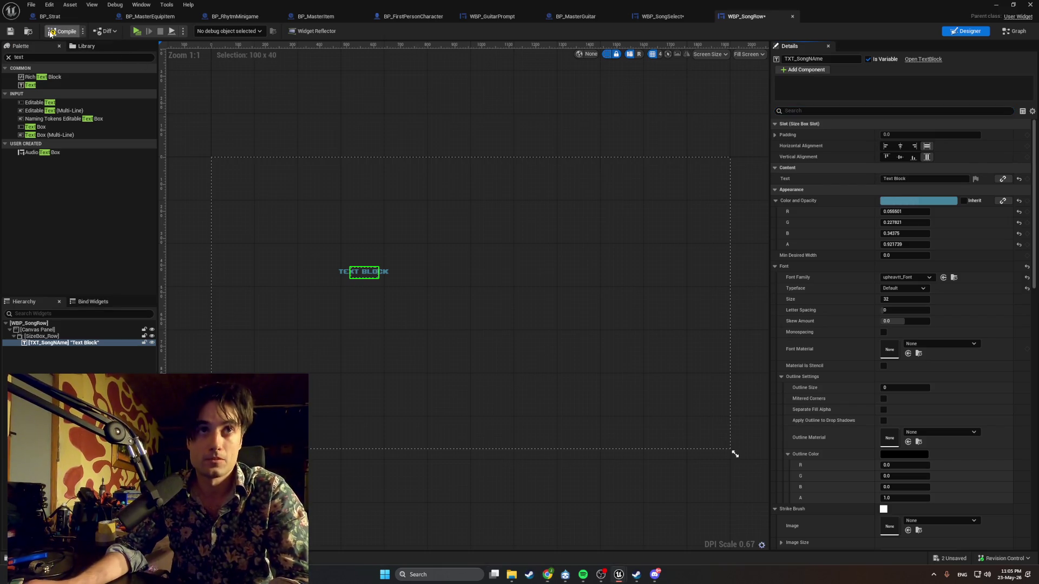
Save the WBP_SongRow widget blueprint from the editor toolbar
left_click(10, 31)
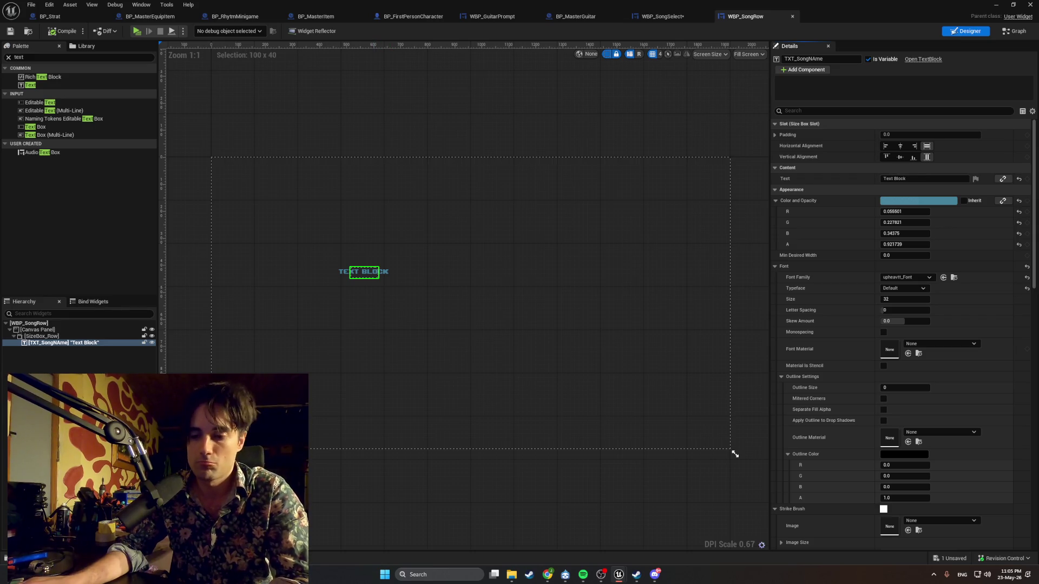
key("alt+Tab")
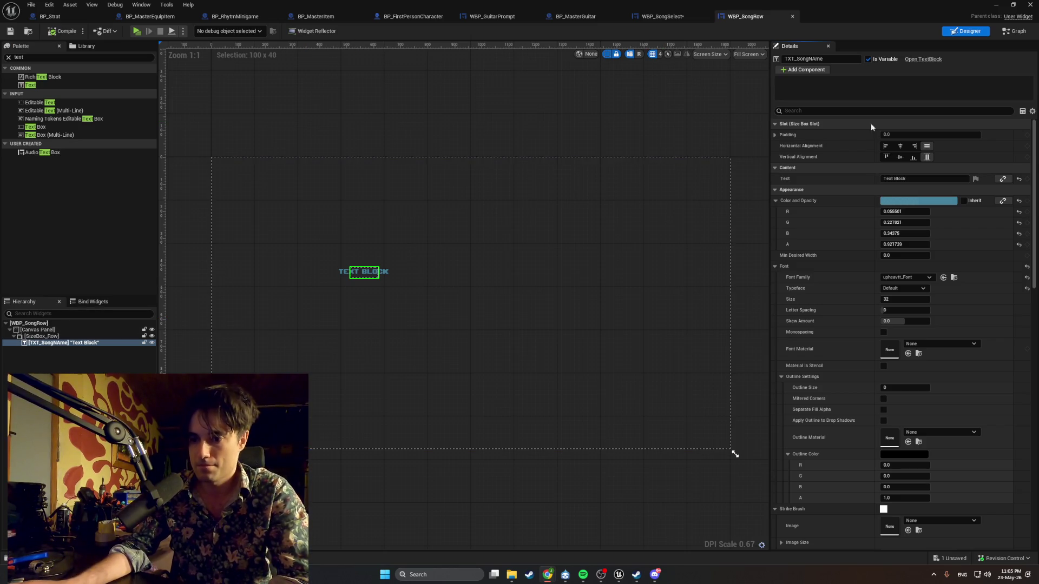
Add a Text variable SongName to WBP_SongRow, set Instance Editable and Expose on Spawn, and compile
left_click(1012, 32)
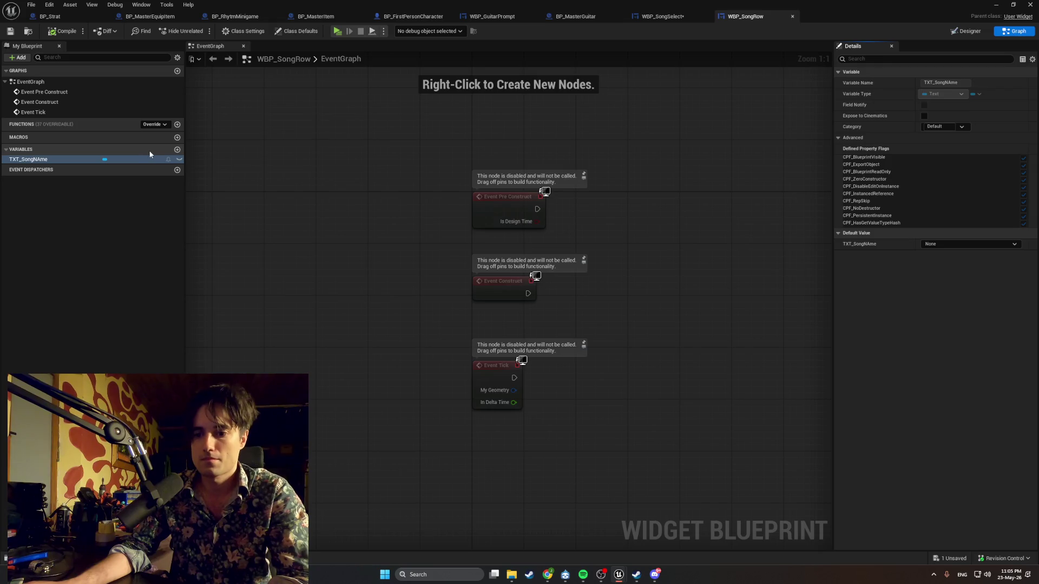
left_click(177, 149)
type("S")
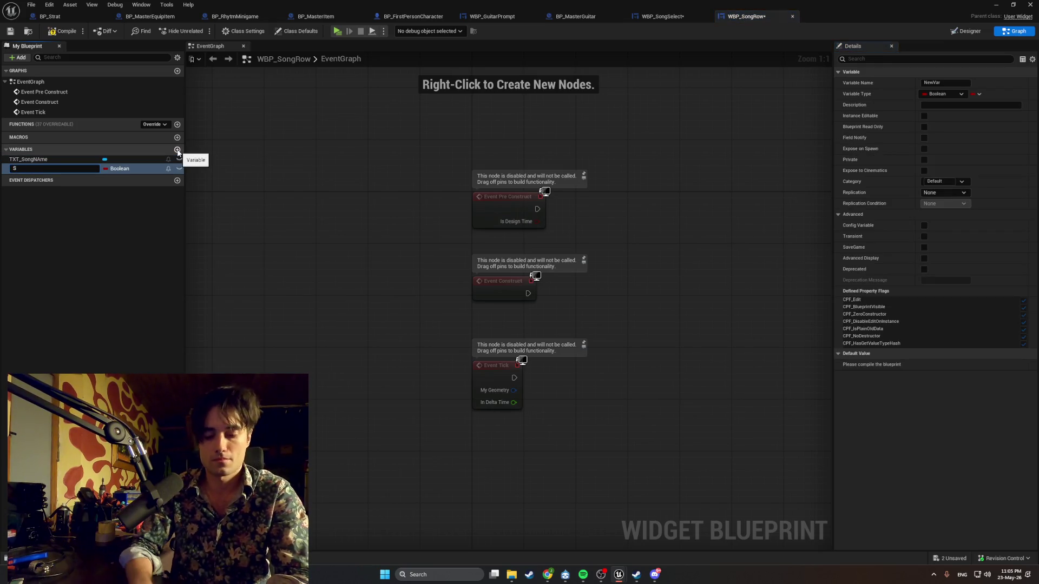
type("ongName")
key("Return")
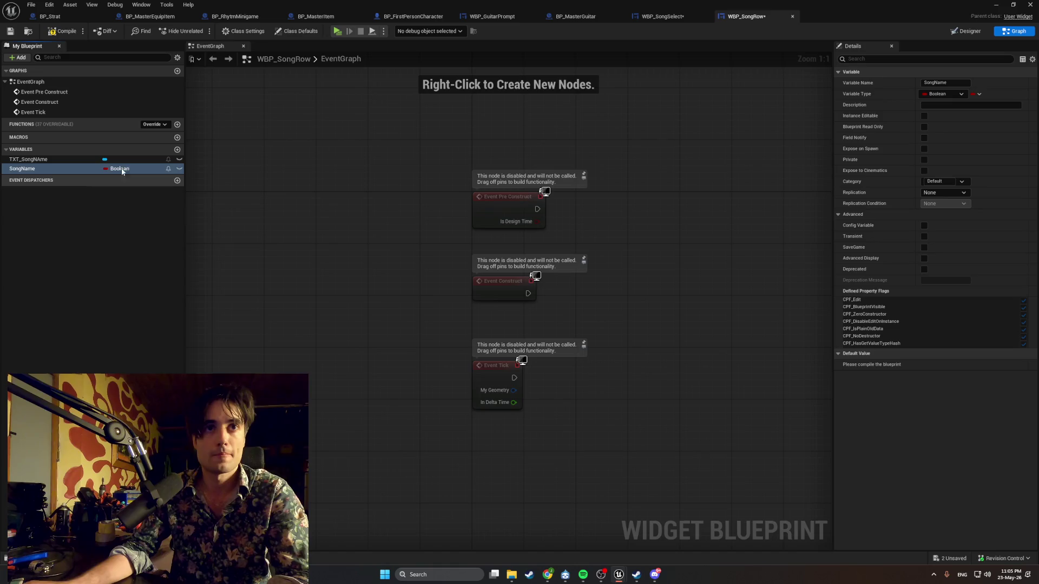
left_click(119, 169)
left_click(127, 248)
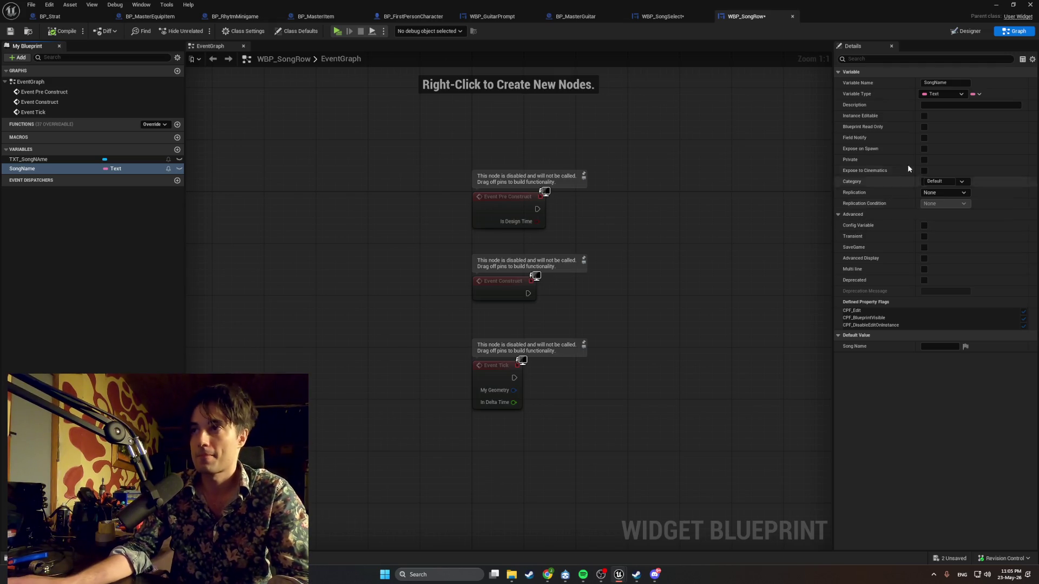
left_click(924, 116)
left_click(60, 32)
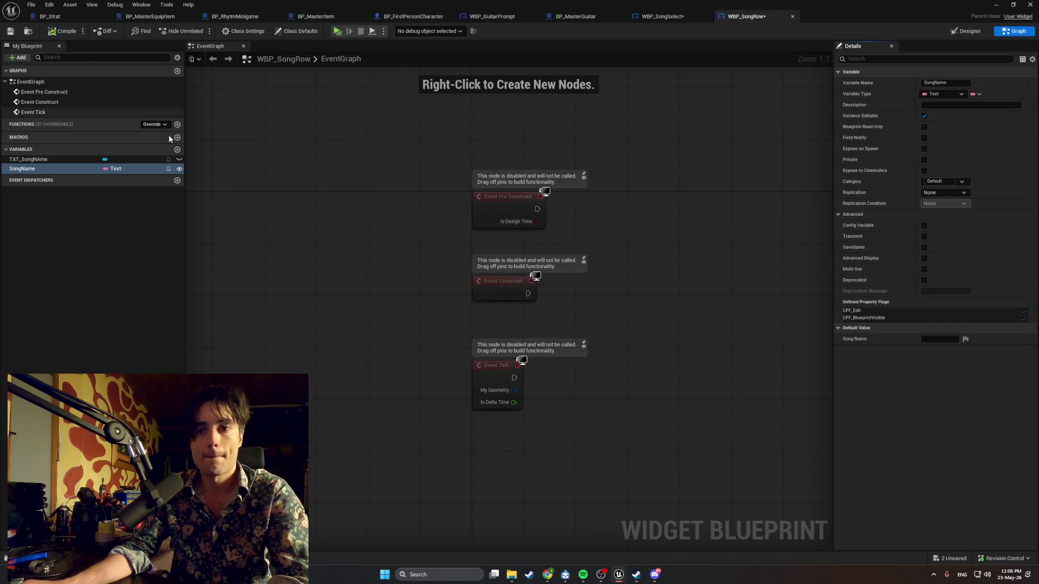
left_click(924, 149)
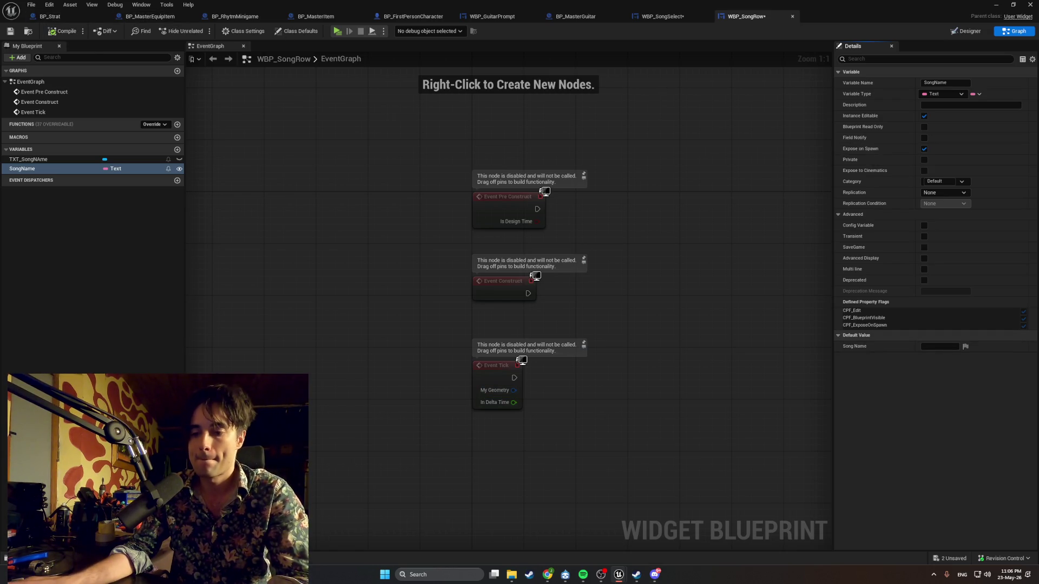
Add an Event Construct node to the WBP_SongRow Event Graph
mouse_move(563, 520)
left_mouse_down()
mouse_move(508, 427)
mouse_move(443, 399)
left_mouse_up()
right_click(442, 398)
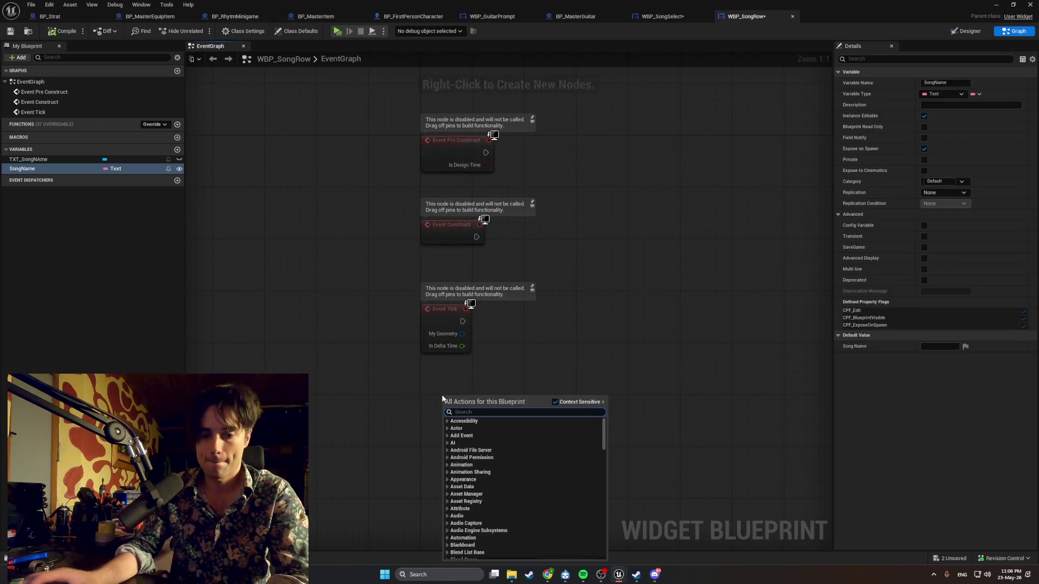
type("Event C")
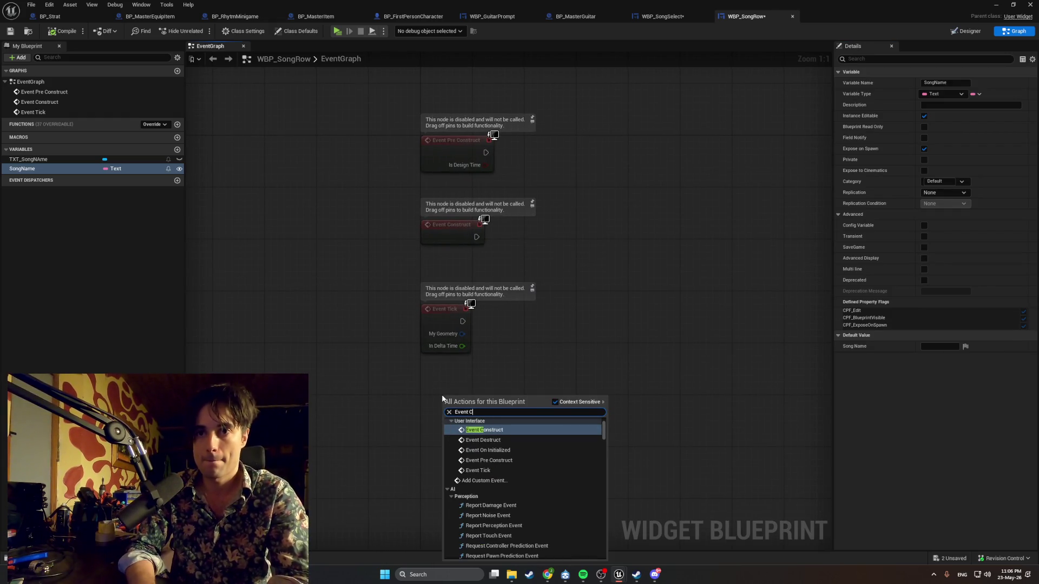
key("Return")
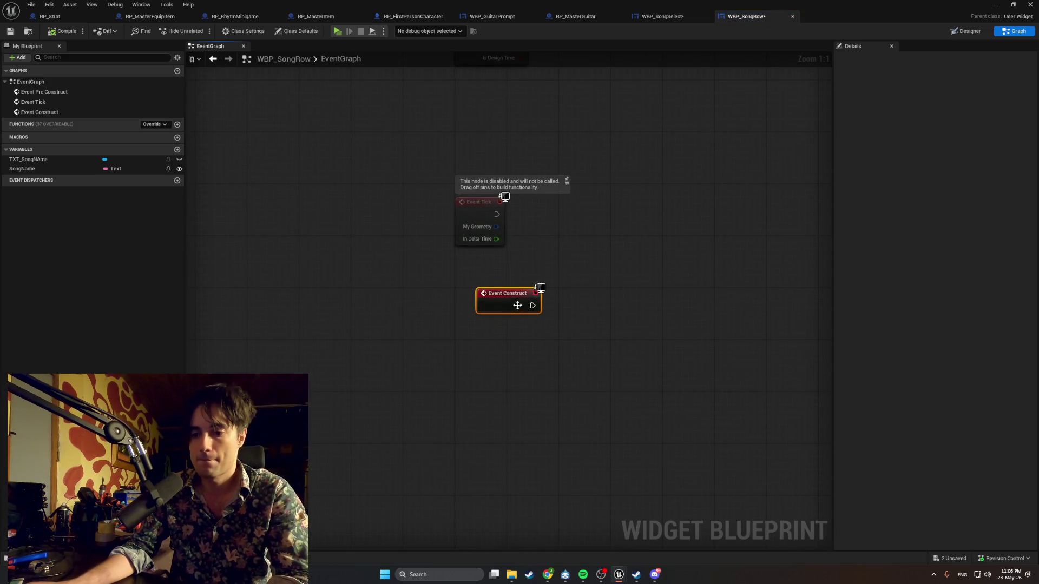
Search for a node from Event Construct's exec output, then cancel without adding one
left_click_drag(532, 306, 608, 302)
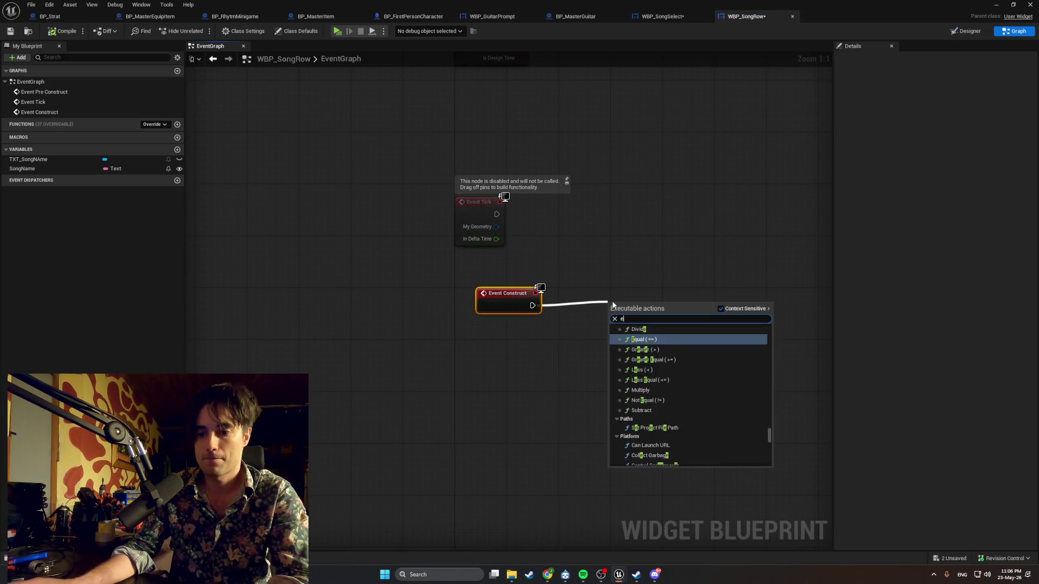
type("expose o")
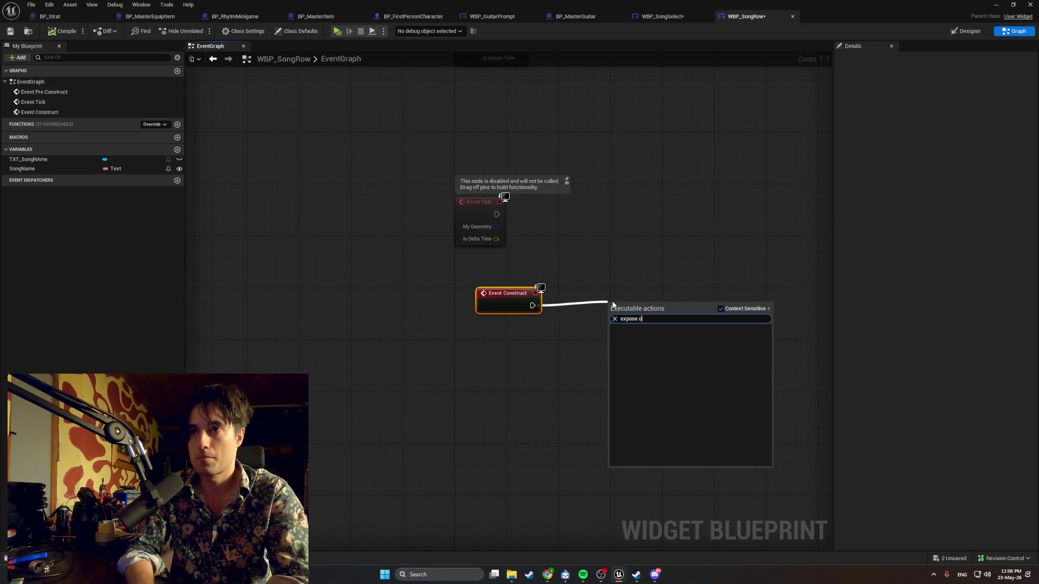
key("BackSpace")
key("BackSpace")
key("BackSpace")
key("BackSpace")
key("BackSpace")
key("BackSpace")
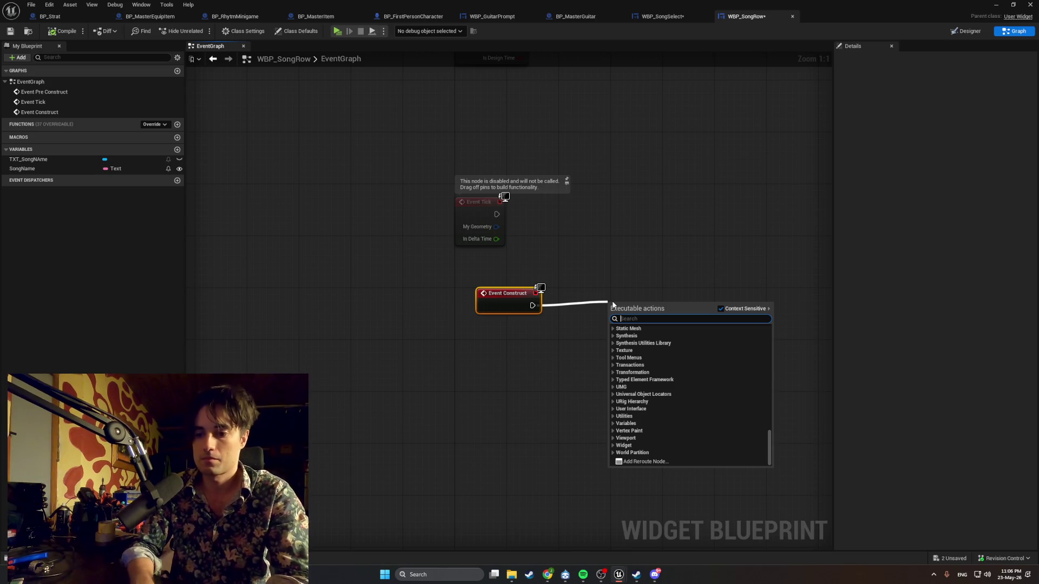
type("TXT")
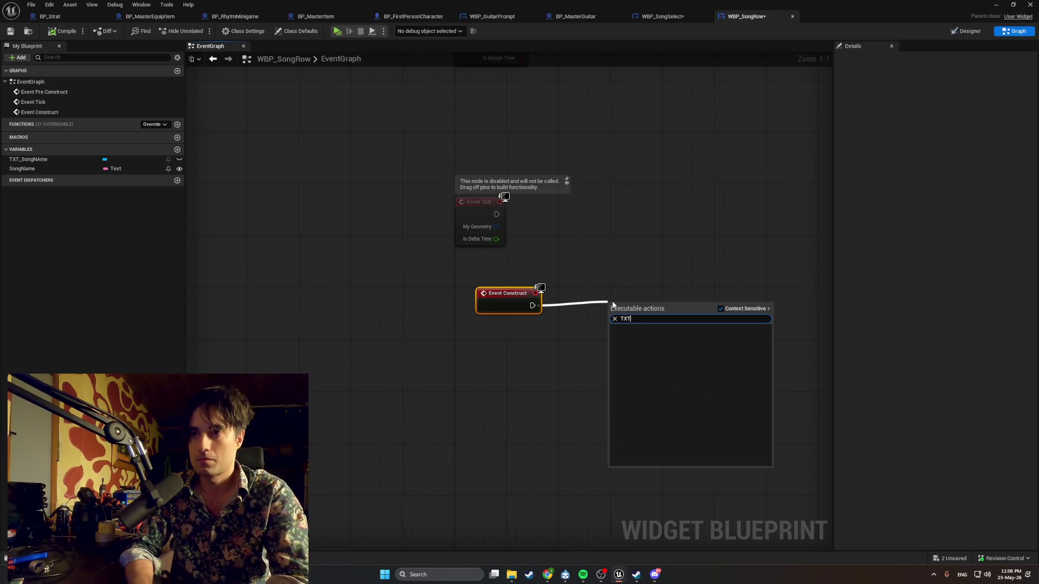
left_click(606, 306)
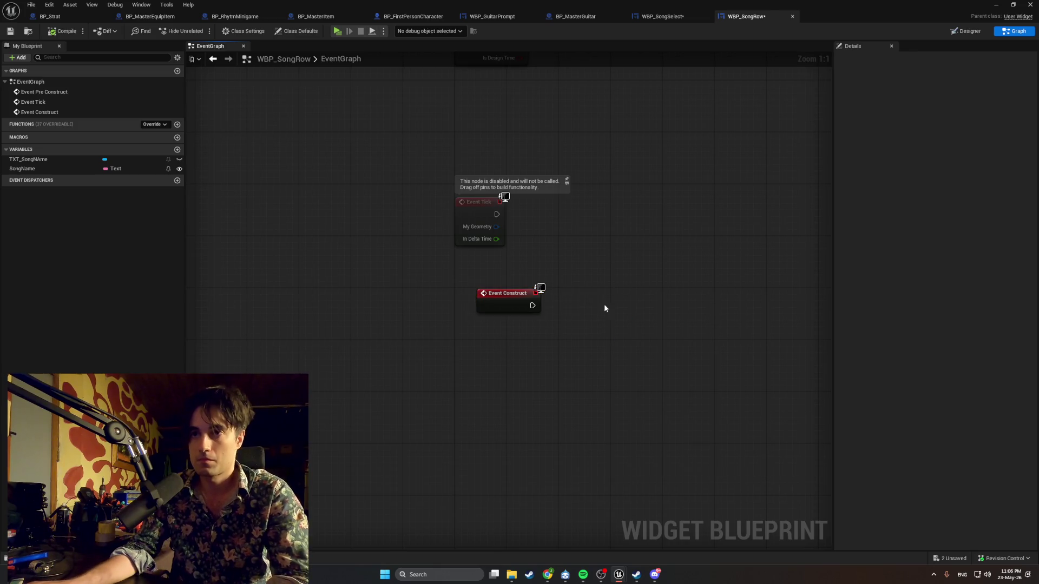
left_click_drag(558, 306, 588, 307)
type("set tec")
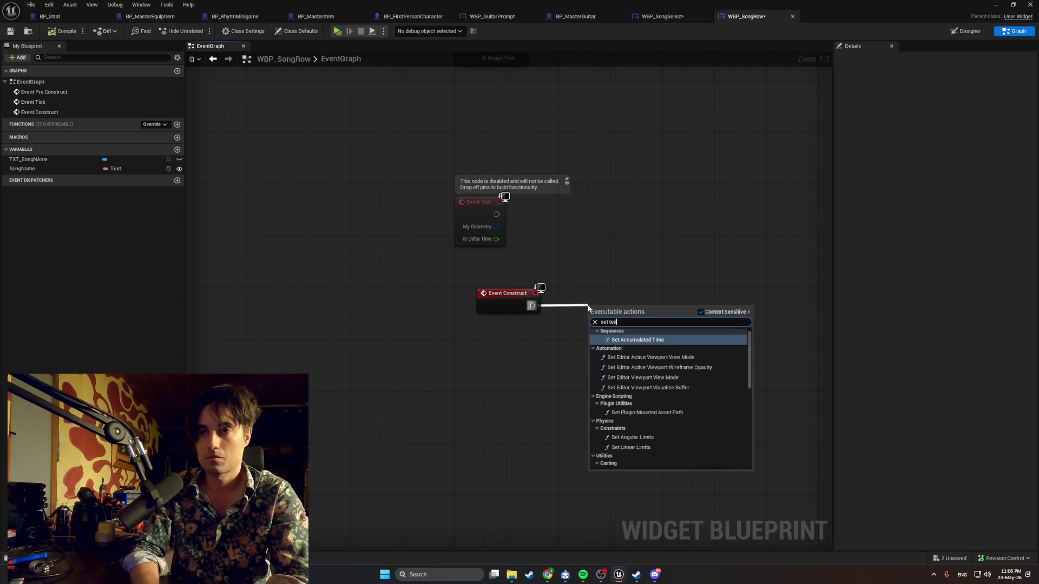
key("BackSpace")
type("xt")
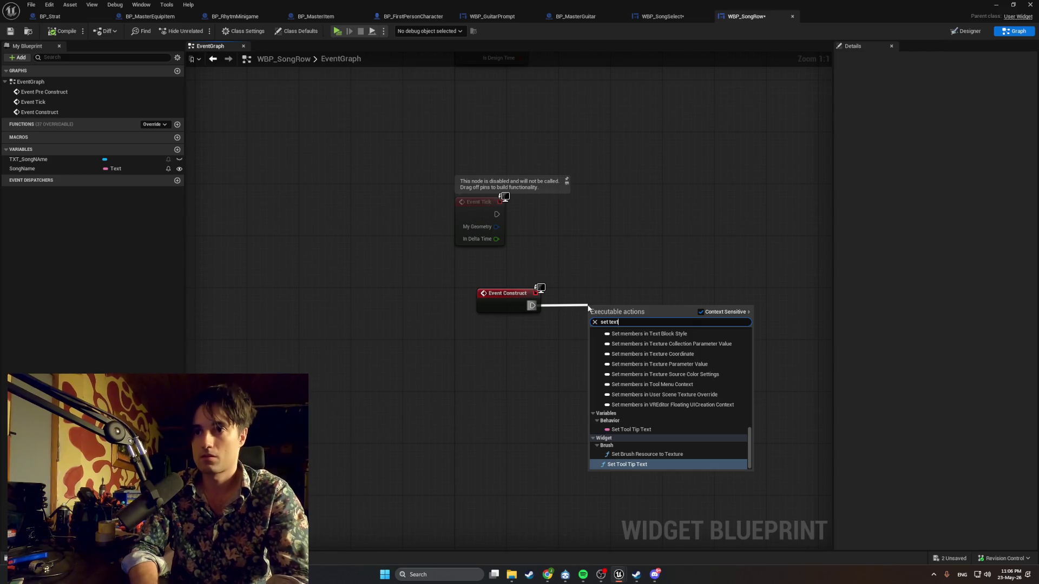
key("Escape")
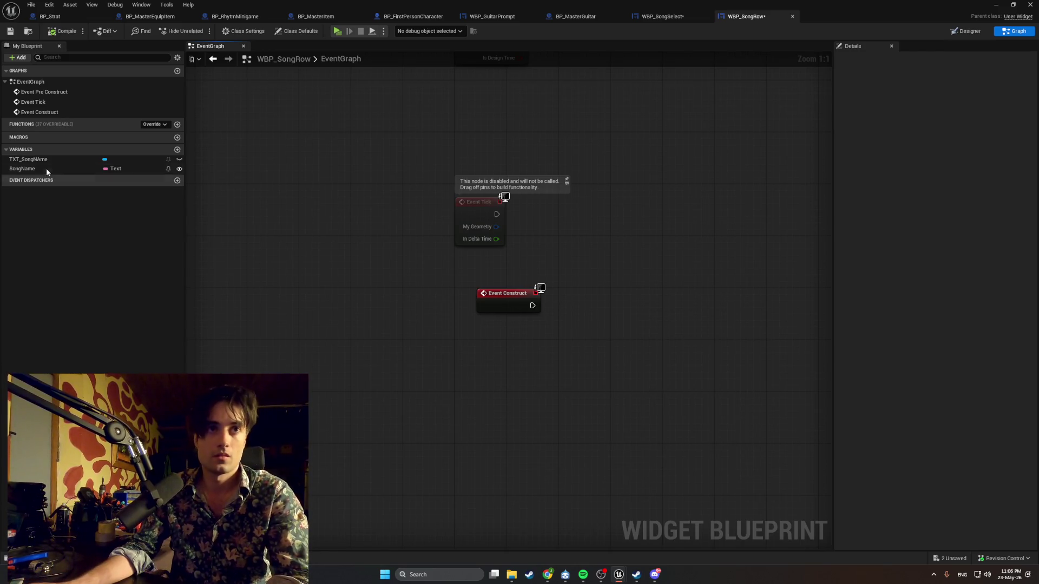
Place a TXT_SongNAme getter and add a SetText (Text) node from it
left_click(49, 169)
left_click(60, 162)
mouse_move(60, 162)
left_mouse_down()
mouse_move(517, 345)
mouse_move(611, 319)
left_mouse_up()
left_click(547, 361)
type("set text")
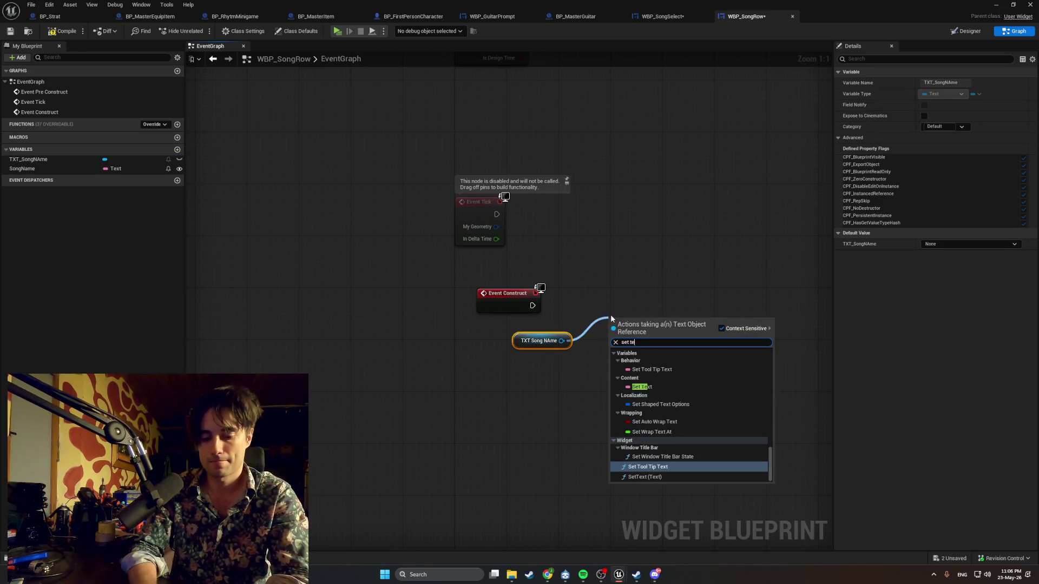
key("Down")
key("Return")
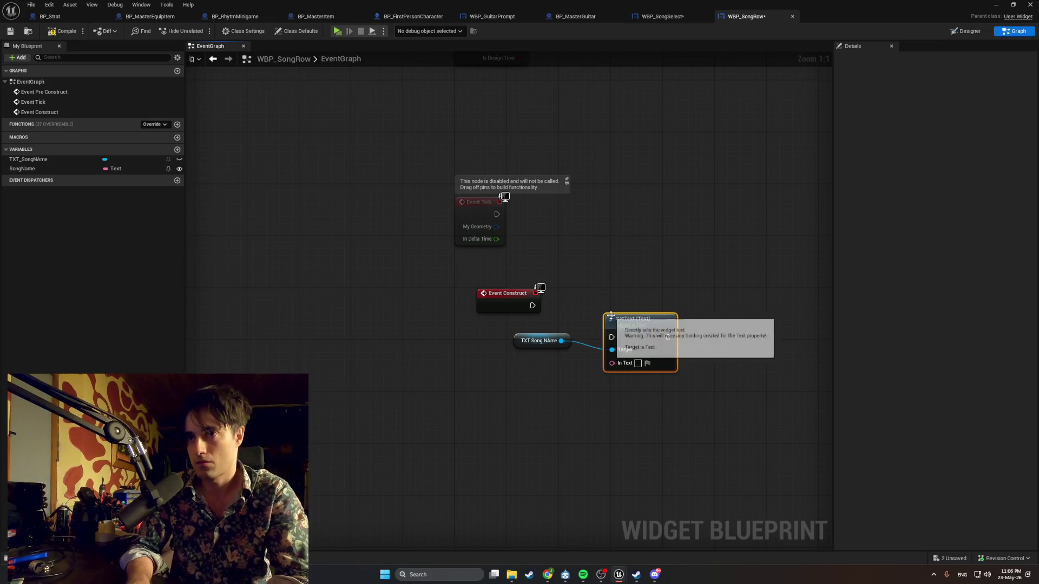
Wire Event Construct into SetText and tidy the node positions
mouse_move(532, 305)
left_mouse_down()
mouse_move(598, 311)
mouse_move(610, 297)
left_mouse_up()
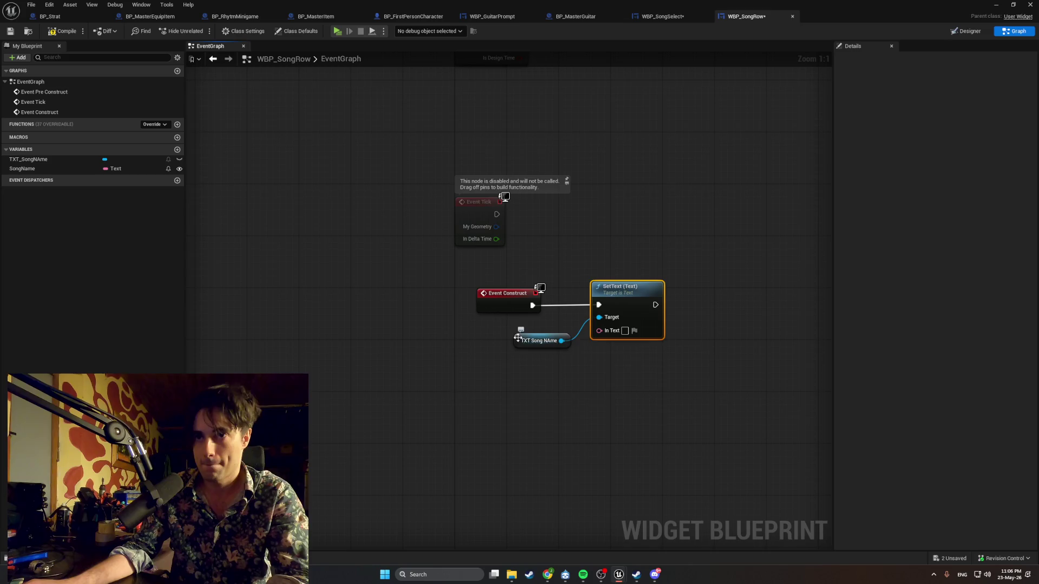
left_click_drag(520, 339, 481, 332)
left_click_drag(599, 294, 577, 295)
left_click_drag(479, 340, 486, 327)
Plug a SongName getter into SetText's In Text pin
mouse_move(21, 169)
left_mouse_down()
mouse_move(315, 353)
mouse_move(419, 359)
mouse_move(566, 330)
left_mouse_up()
left_click(421, 362)
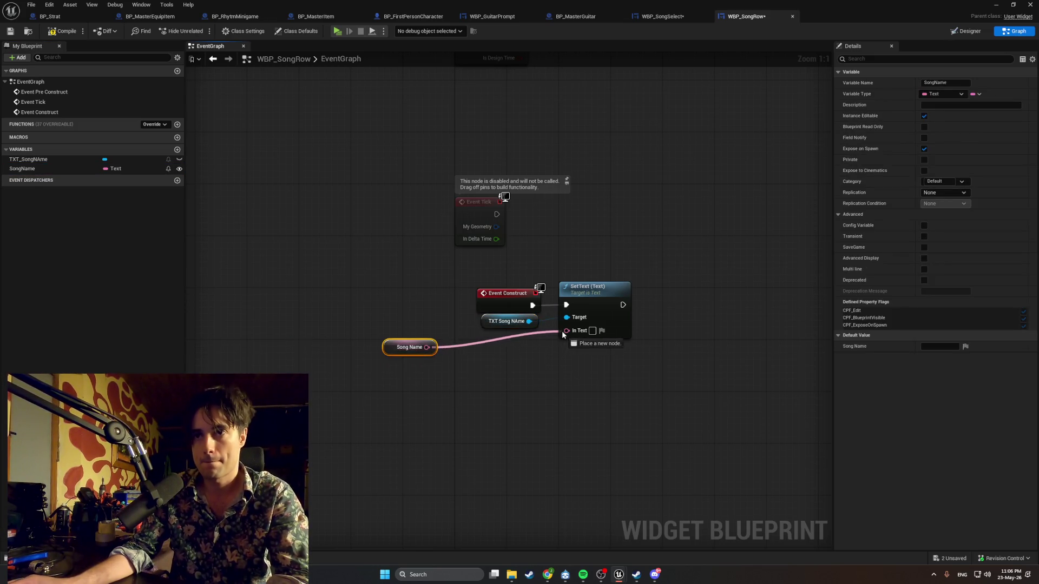
mouse_move(404, 354)
left_mouse_down()
mouse_move(498, 345)
mouse_move(488, 352)
mouse_move(507, 327)
left_mouse_up()
left_click(507, 321, "ctrl")
left_click(455, 251)
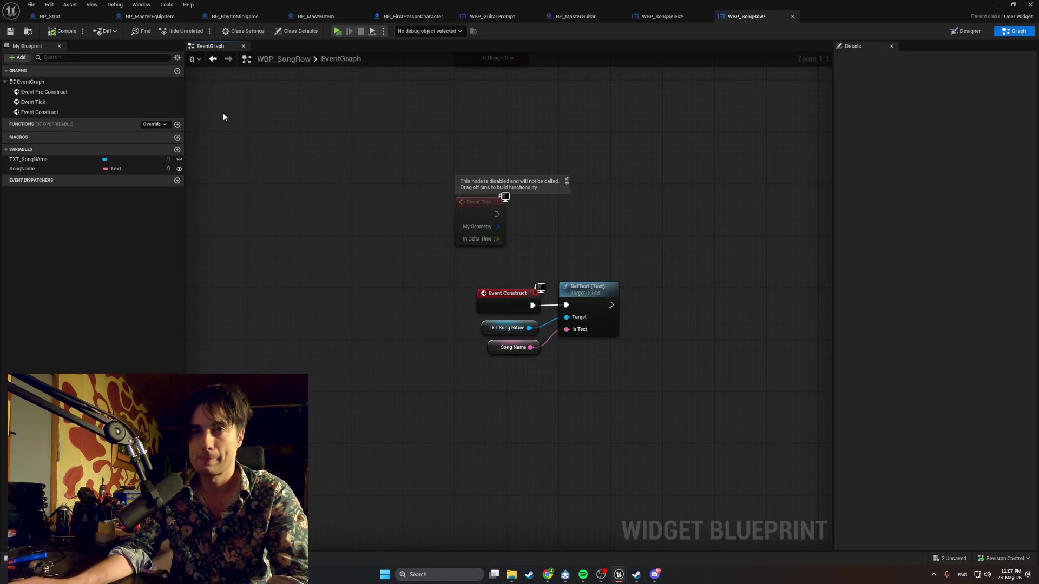
Switch to the WBP_SongSelect widget's Designer with the Choose Song title and scroll box
key("alt+Tab")
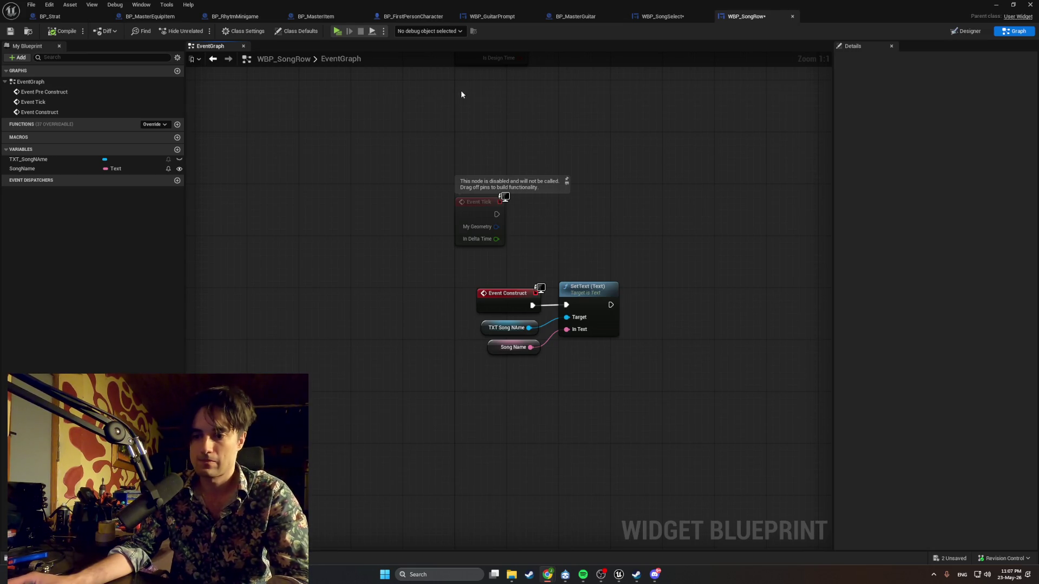
left_click(658, 16)
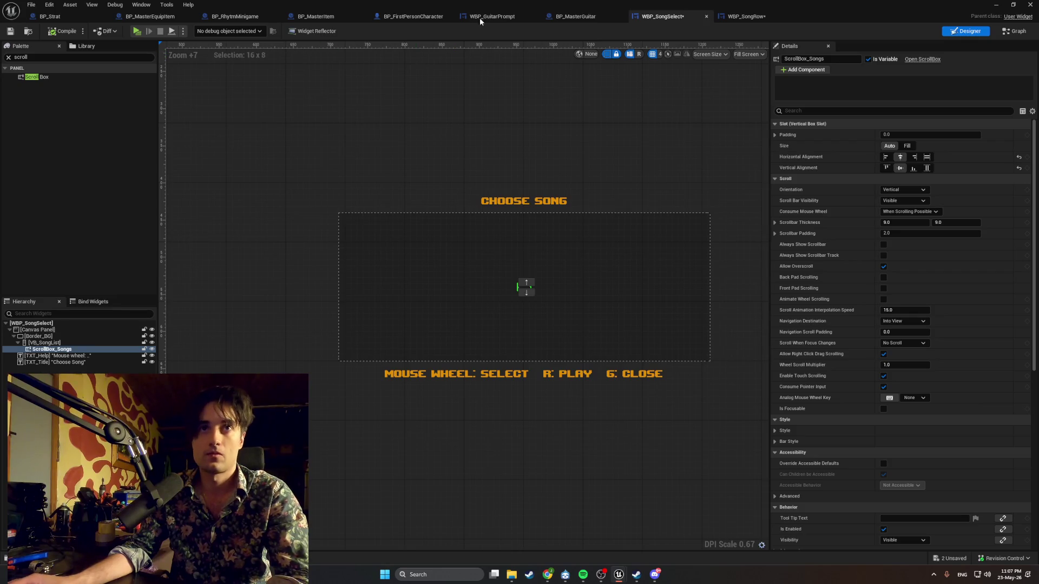
Delete the old Songs, GET and SetText nodes from UpdateSongText in the WBP_SongSelect graph
left_click(1014, 31)
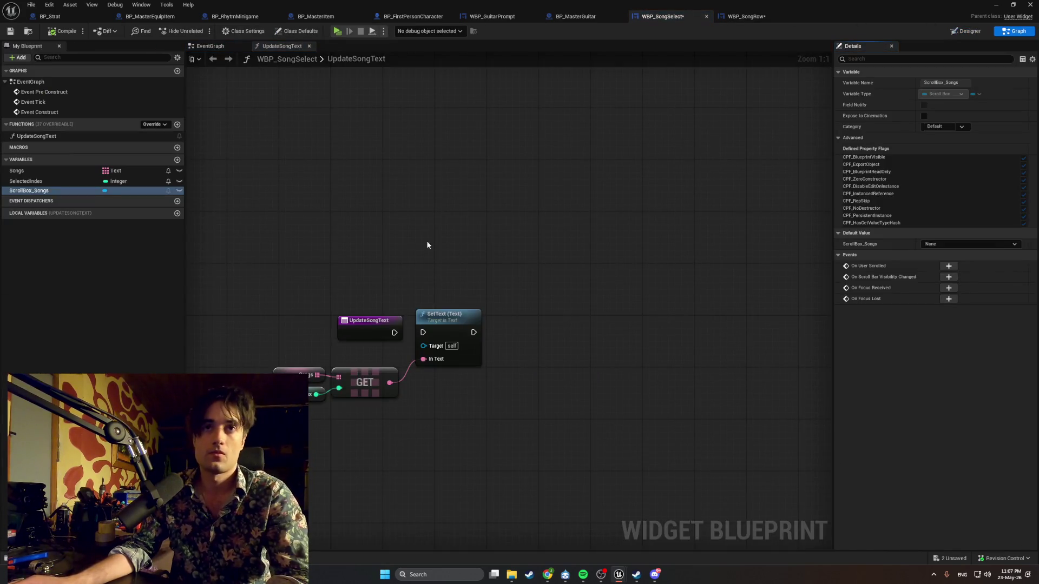
left_click_drag(468, 408, 266, 363)
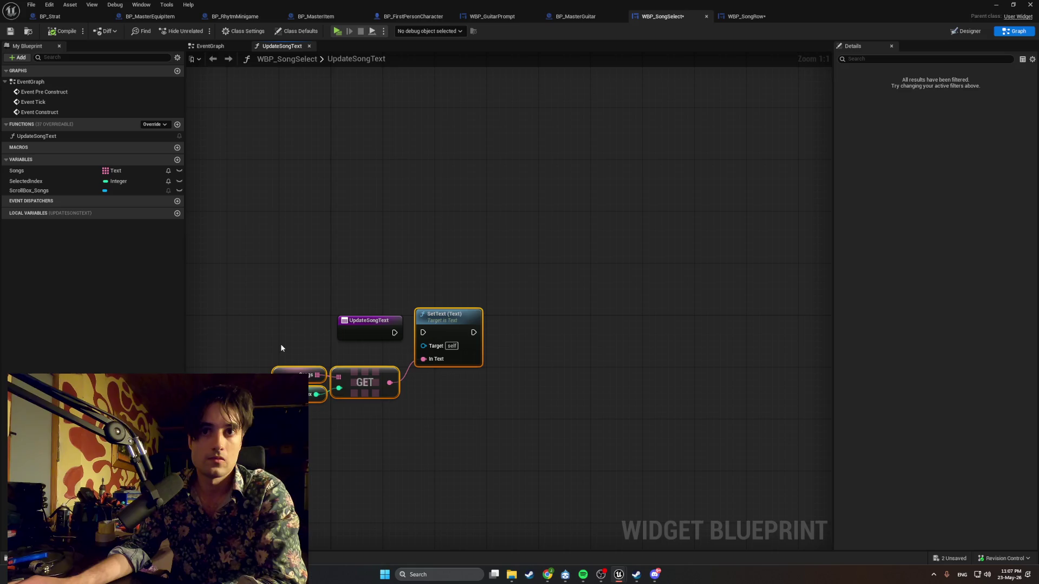
key("Delete")
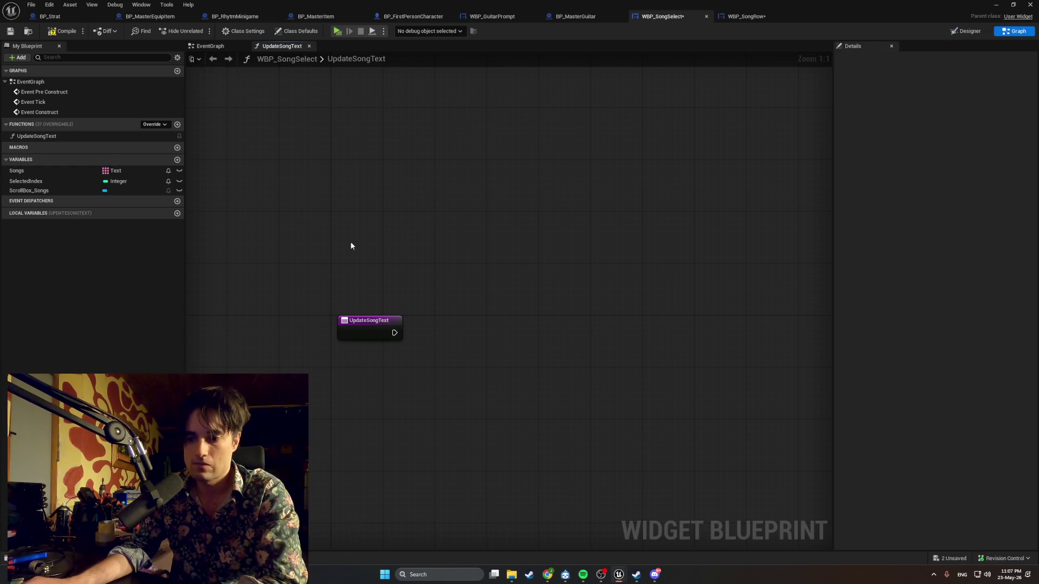
Place a ScrollBox_Songs getter and add a Clear Children node from it
left_click_drag(395, 333, 480, 340)
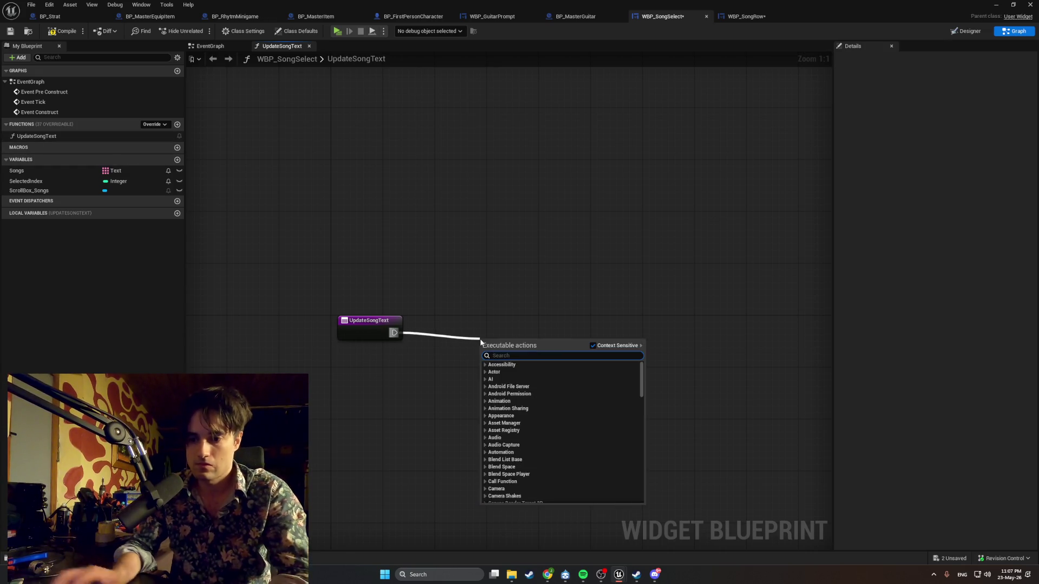
type("scr")
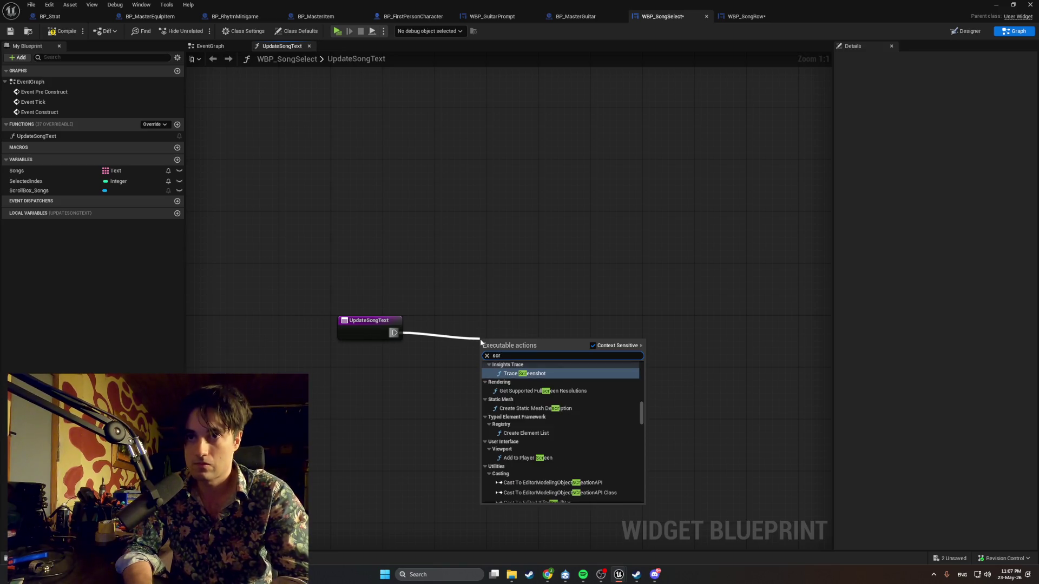
type("oll")
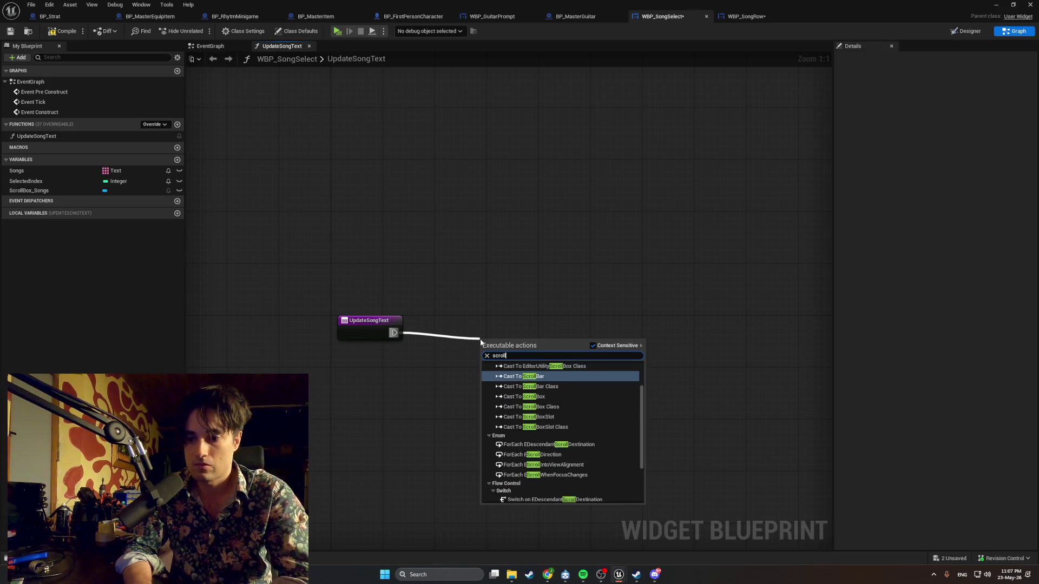
type("box")
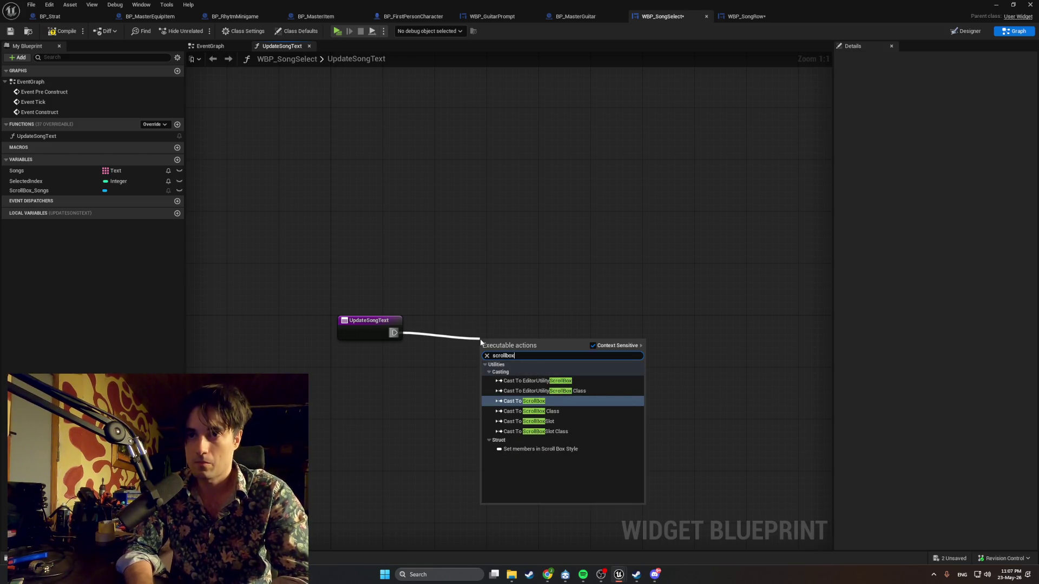
left_click(212, 228)
mouse_move(32, 190)
left_mouse_down()
mouse_move(341, 369)
mouse_move(479, 340)
left_mouse_up()
left_click(374, 382)
type("clrea")
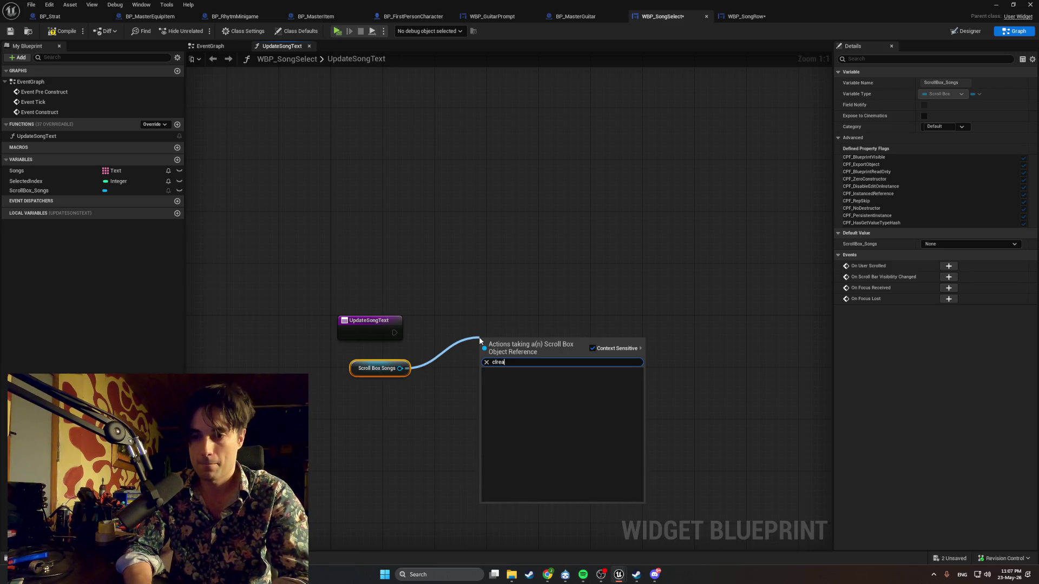
key("BackSpace")
key("BackSpace")
type("ea")
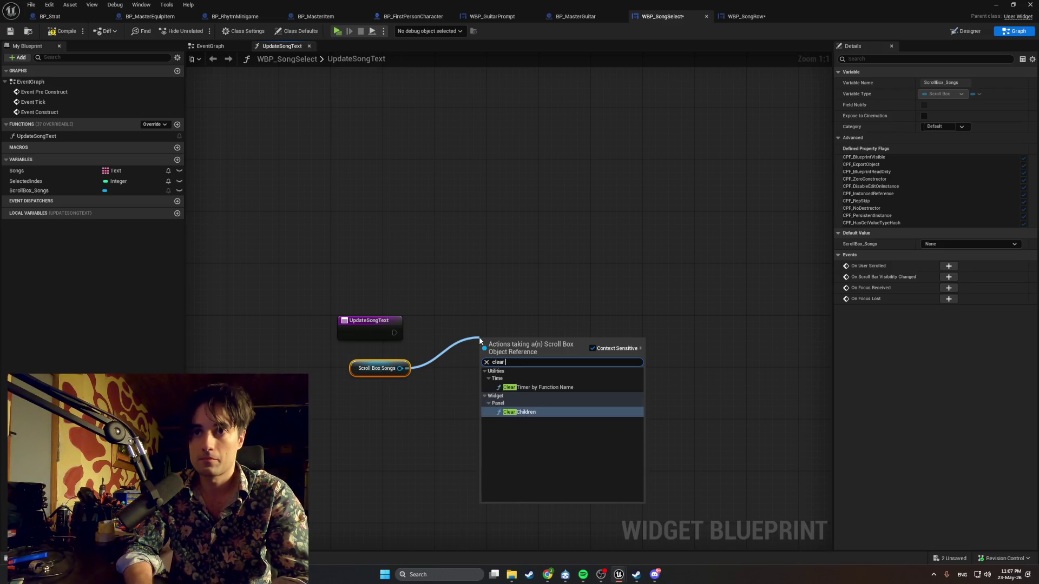
key("Escape")
left_click_drag(480, 341, 480, 341)
left_click(503, 352)
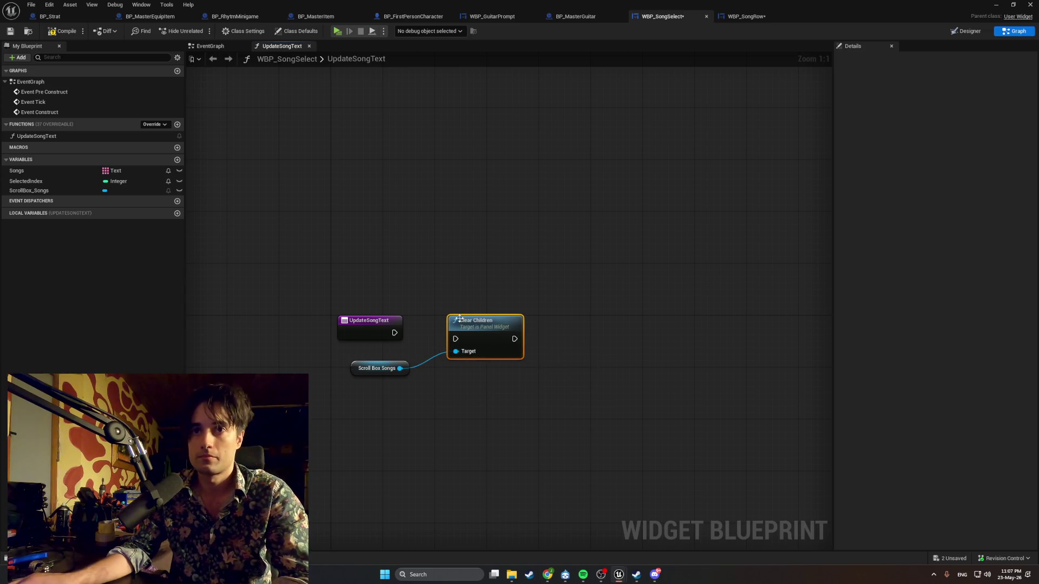
Wire UpdateSongText's entry into Clear Children and tidy the nodes
mouse_move(394, 332)
left_mouse_down()
mouse_move(456, 339)
mouse_move(462, 325)
left_mouse_up()
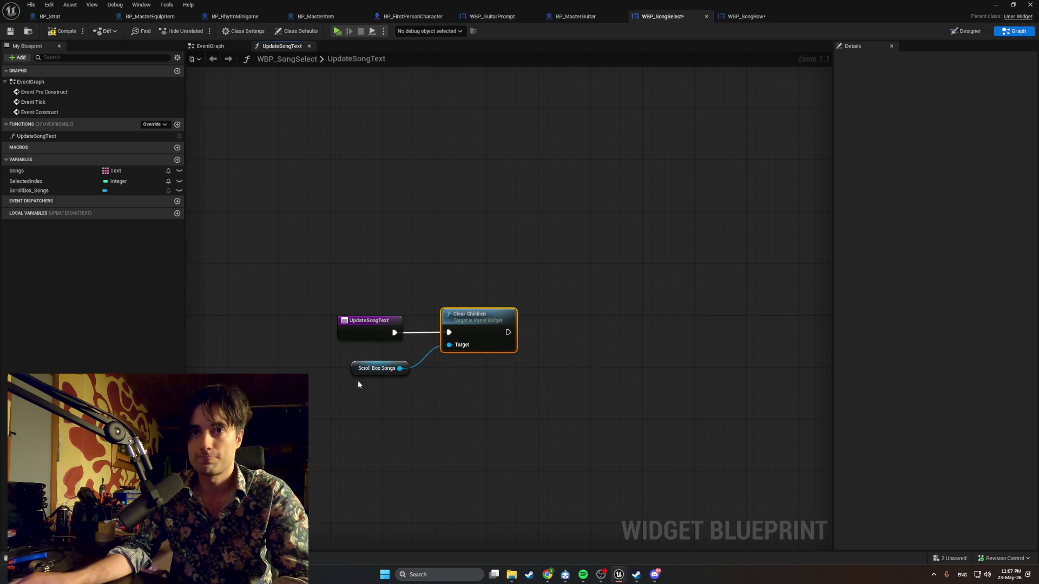
left_click_drag(356, 372, 349, 360)
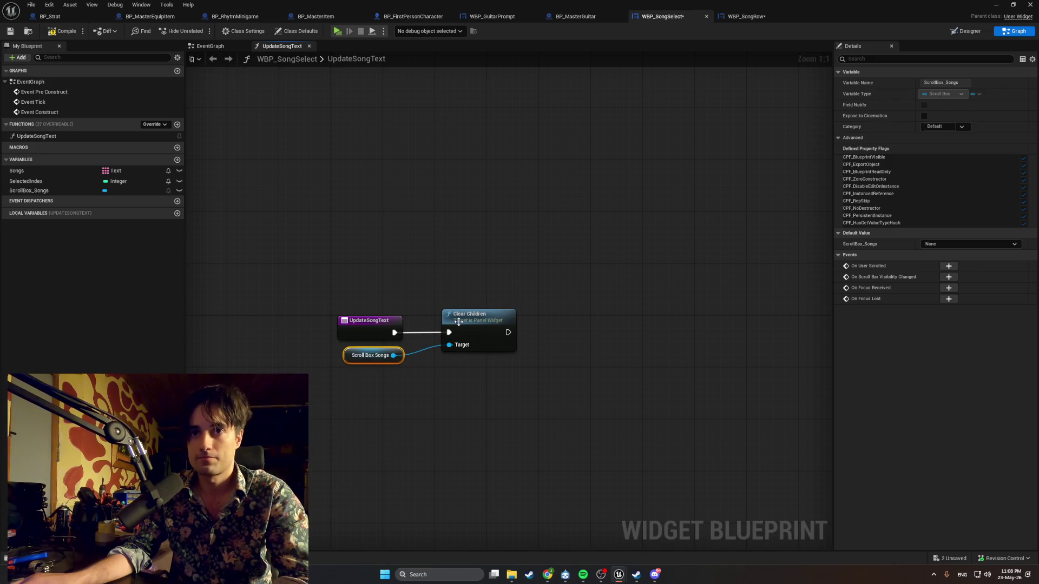
left_click_drag(458, 322, 439, 323)
left_click(469, 293)
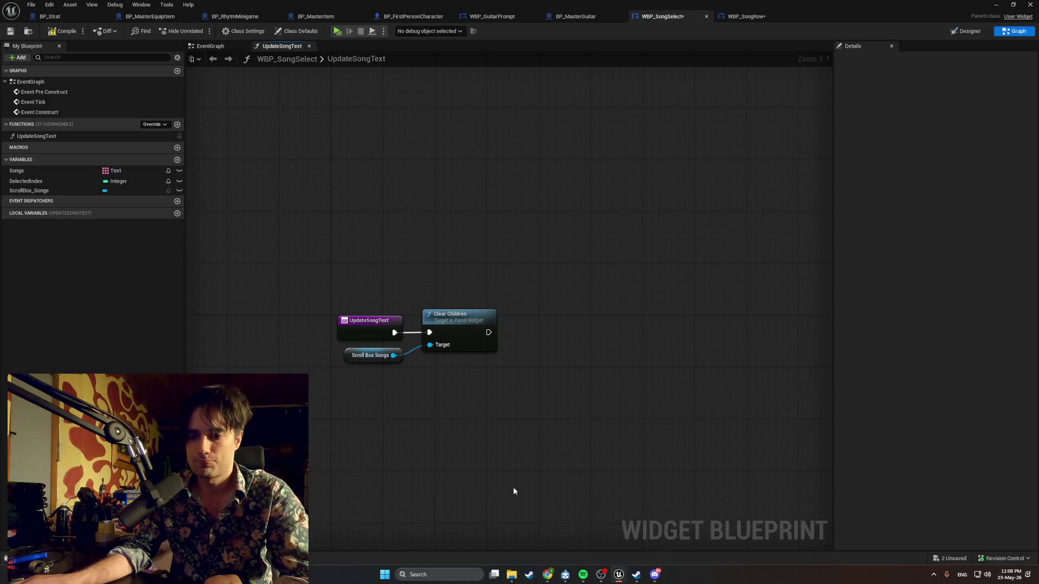
Add a For Each Loop after Clear Children
mouse_move(489, 333)
left_mouse_down()
mouse_move(494, 343)
mouse_move(585, 331)
left_mouse_up()
type("for")
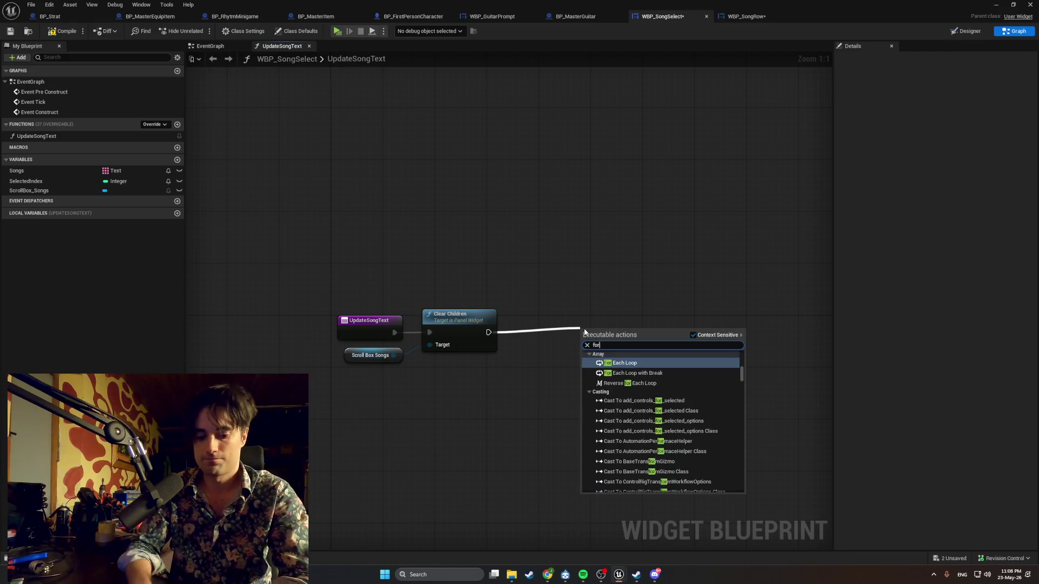
type(" each loo")
key("Return")
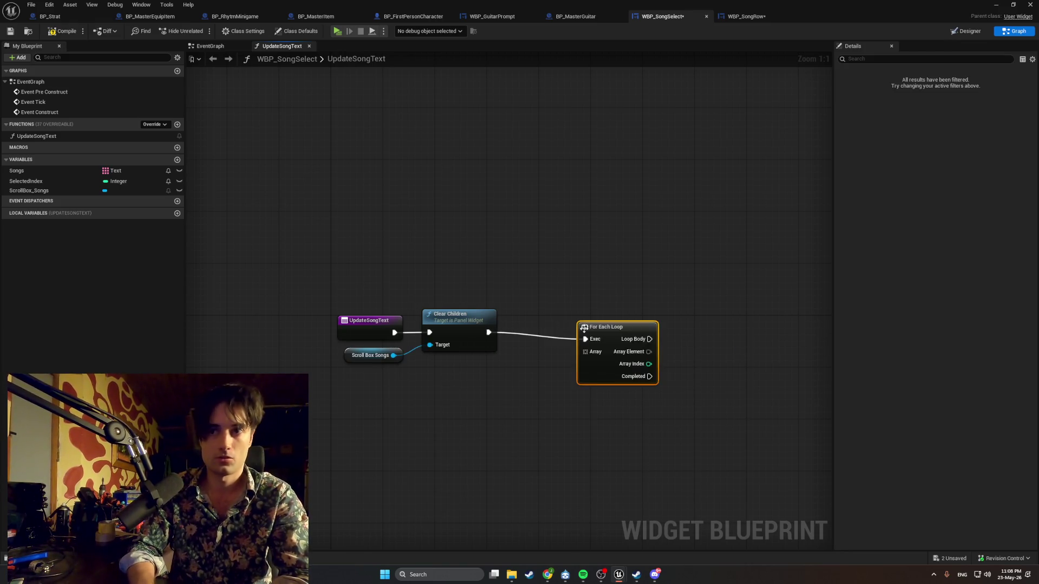
mouse_move(585, 329)
left_mouse_down()
mouse_move(536, 301)
mouse_move(520, 303)
mouse_move(520, 317)
mouse_move(466, 321)
left_mouse_up()
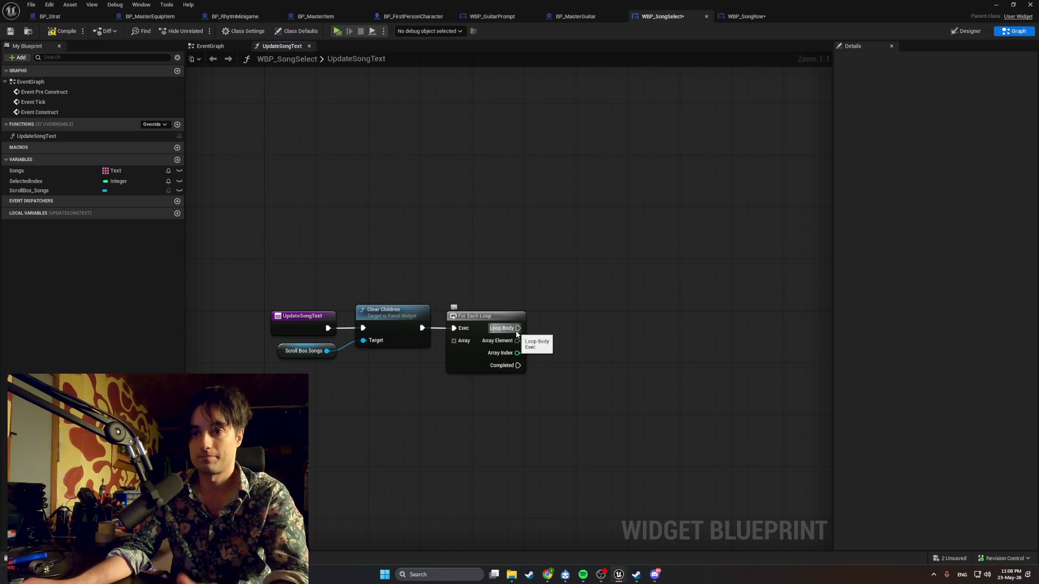
Add a Create Widget node with its Class set to WBP_SongRow
right_click(624, 389)
type("create ")
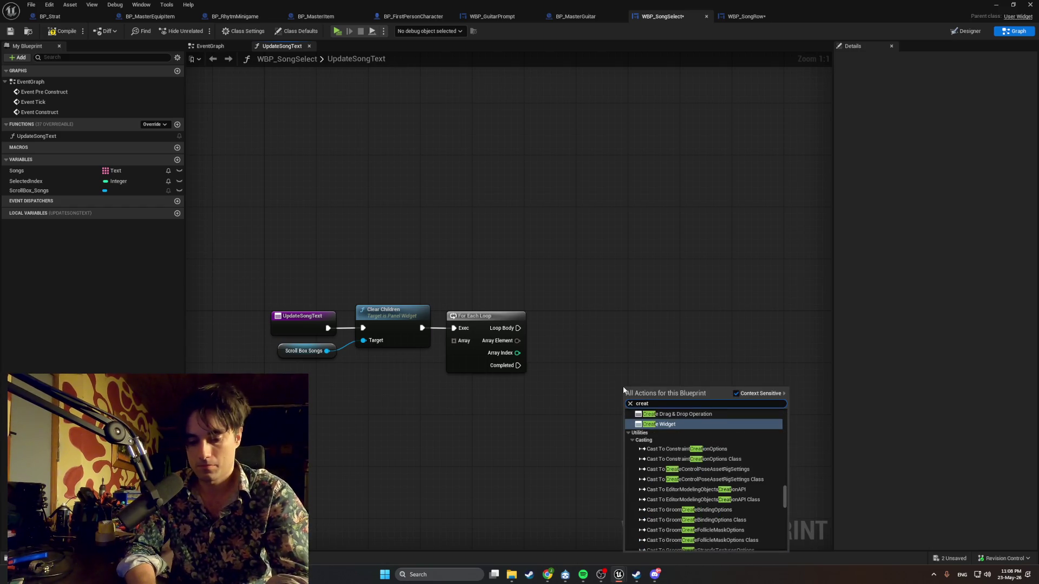
type("wi")
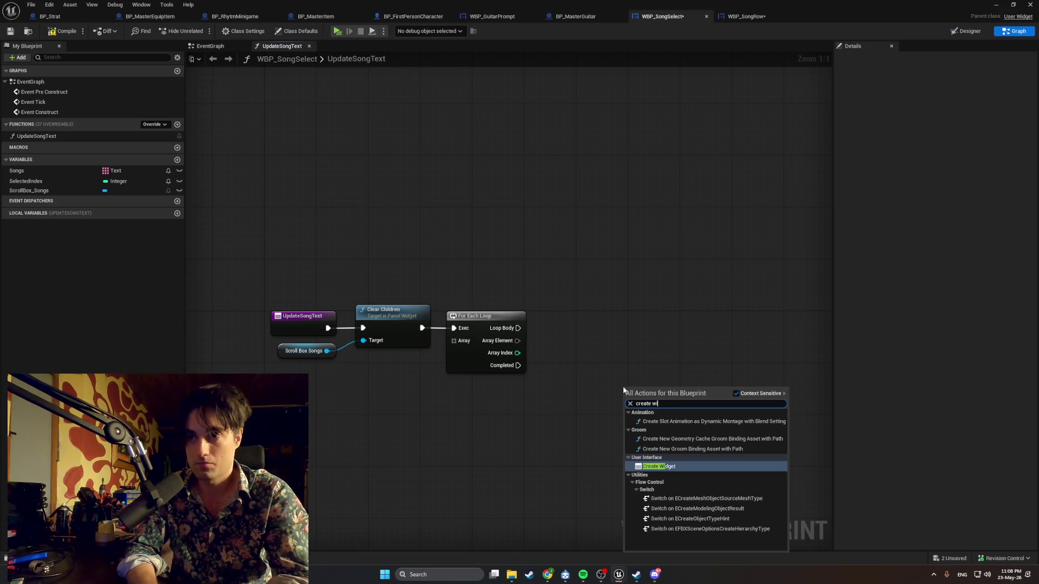
key("Return")
left_click_drag(638, 391, 620, 351)
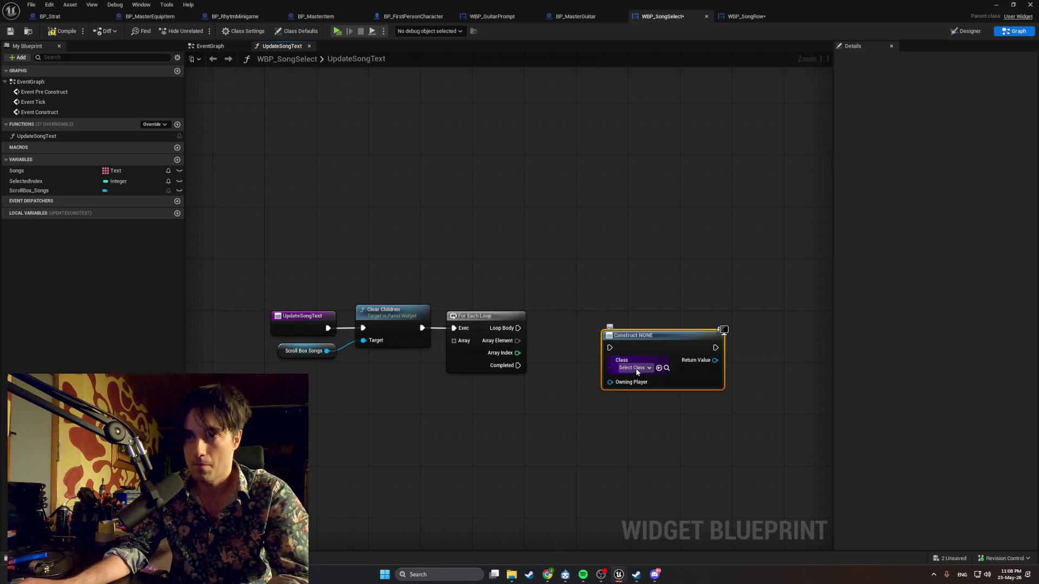
left_click(635, 368)
type("WBP")
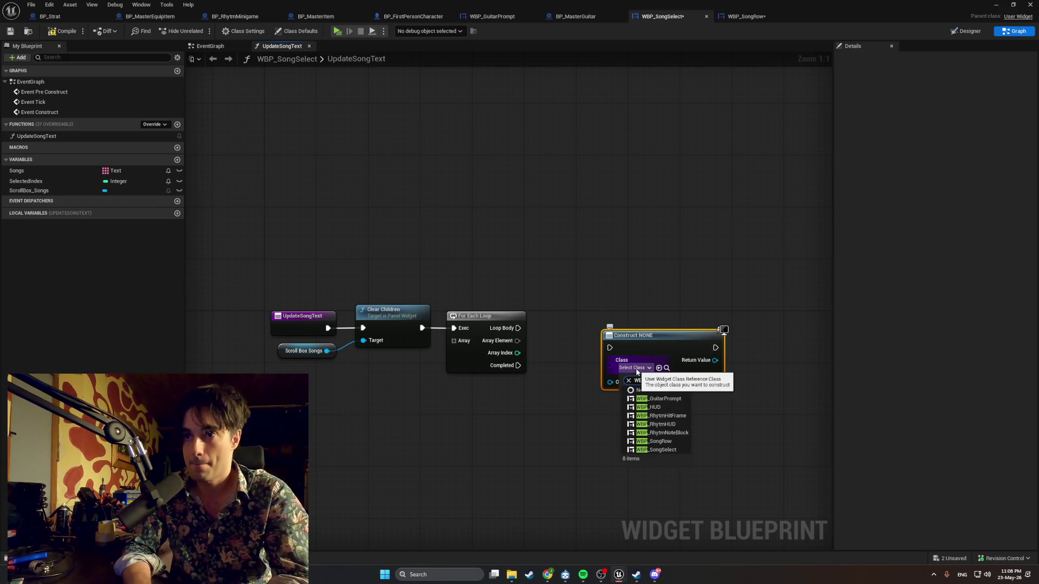
left_click(668, 441)
left_click_drag(649, 346, 617, 339)
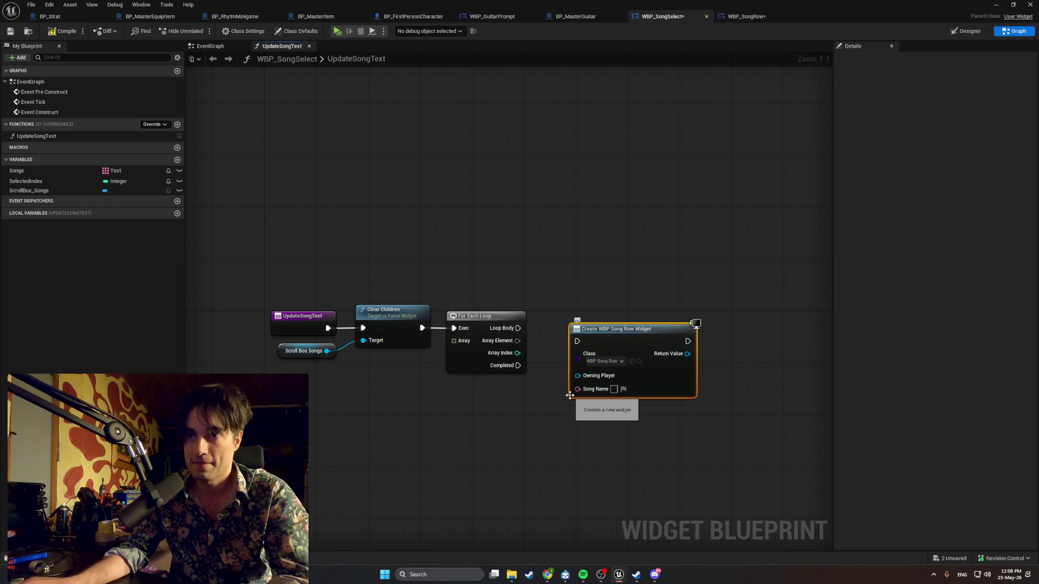
Feed Songs into the loop's Array, wiring Array Element to Song Name and Loop Body to row creation
left_click(63, 172)
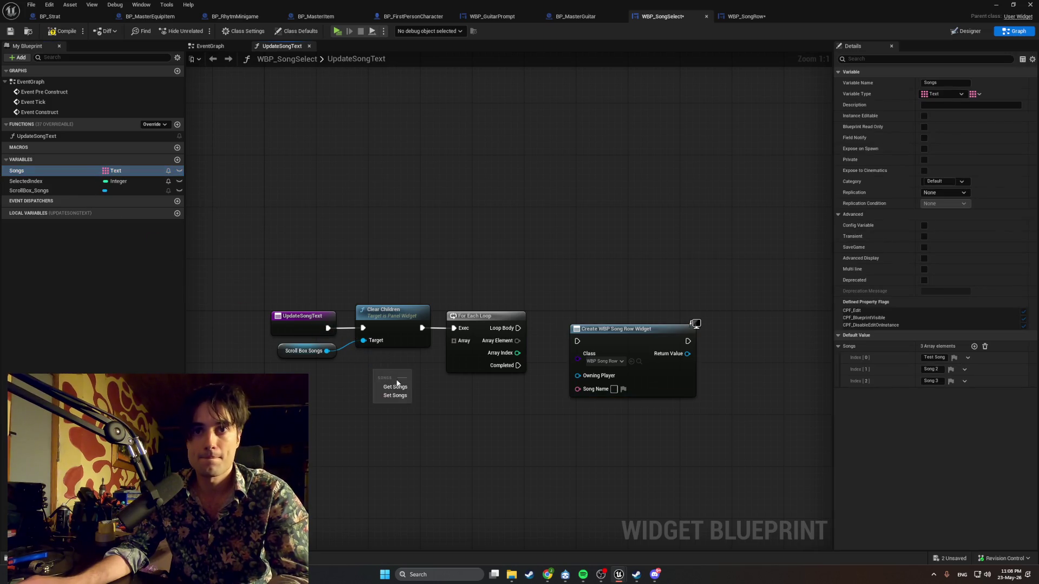
left_click_drag(401, 387, 453, 340)
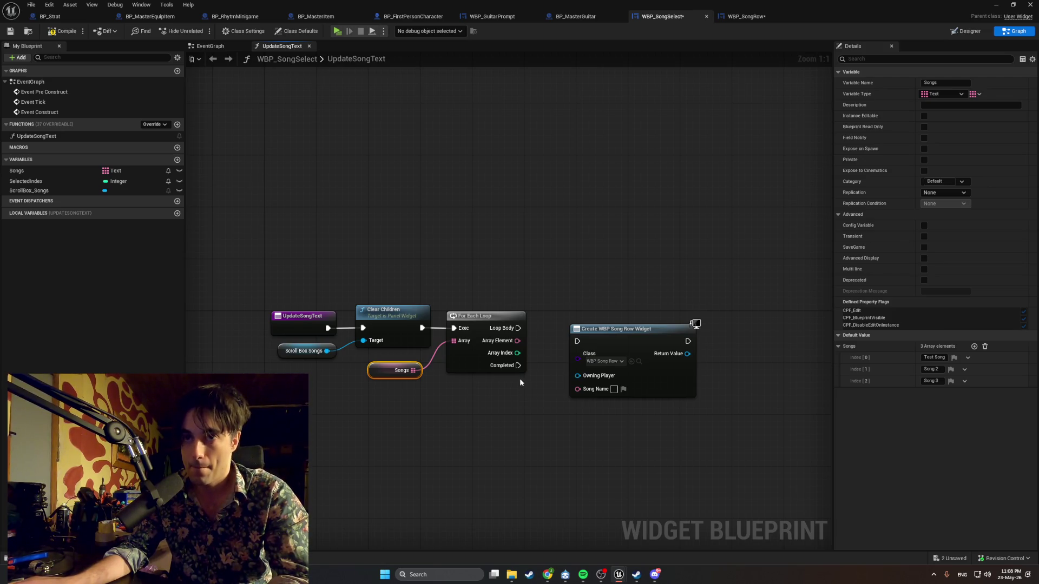
left_click_drag(517, 341, 577, 390)
left_click_drag(518, 328, 578, 342)
left_click_drag(591, 335, 571, 322)
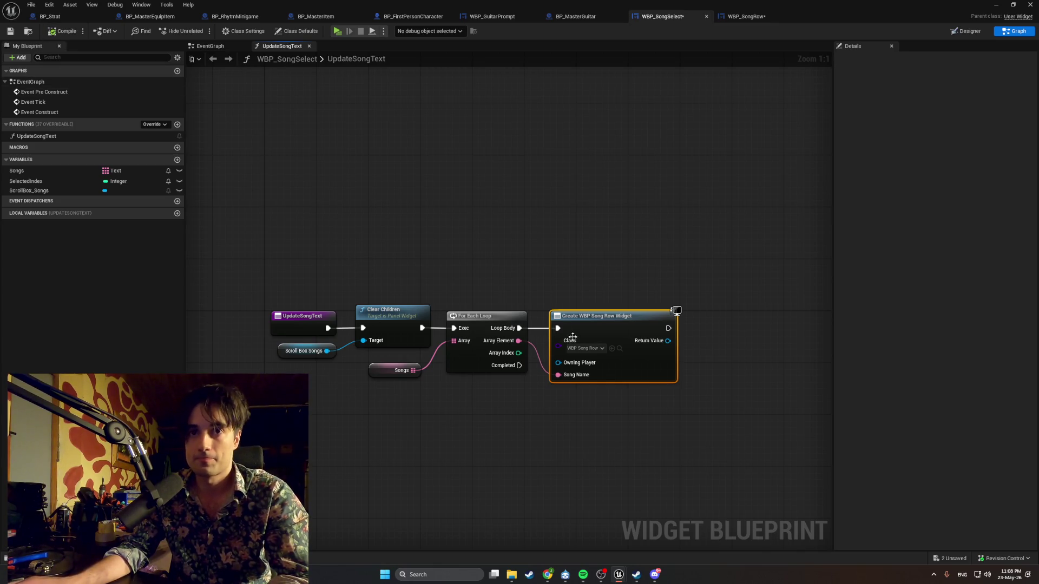
left_click_drag(597, 329, 621, 325)
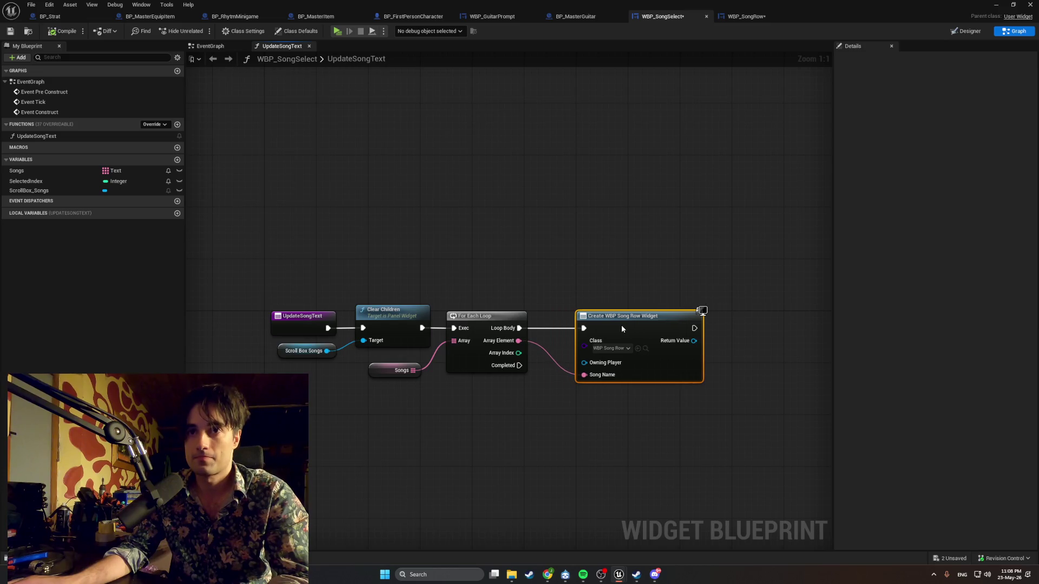
left_click_drag(586, 369, 434, 415)
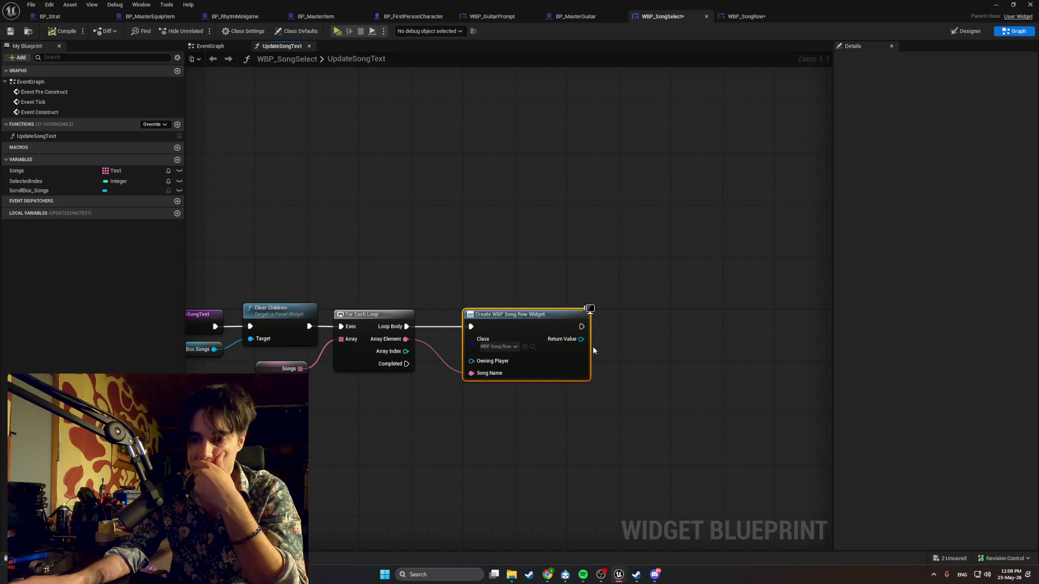
left_click_drag(585, 341, 652, 339)
type("add")
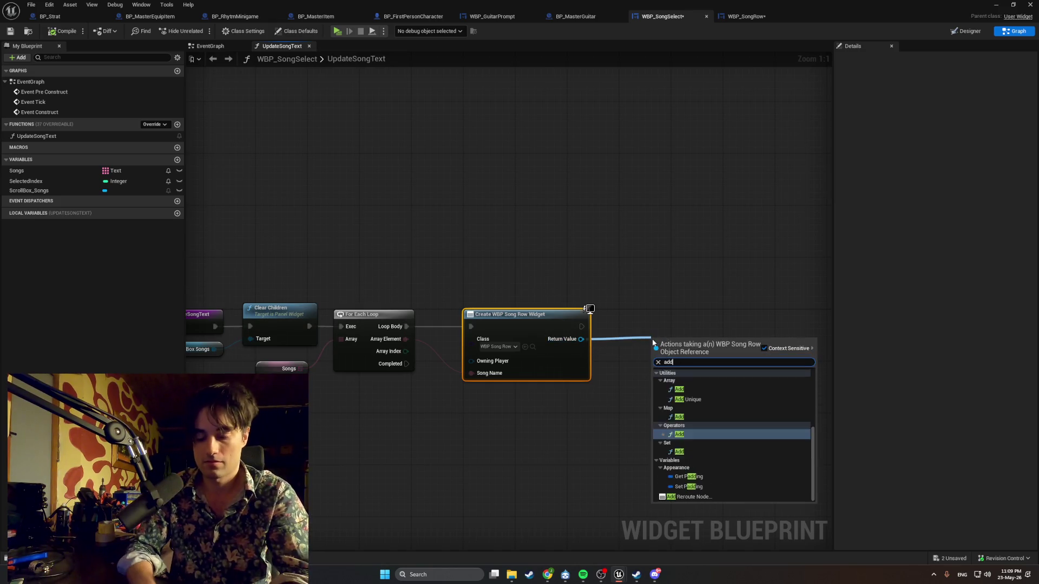
type(" child")
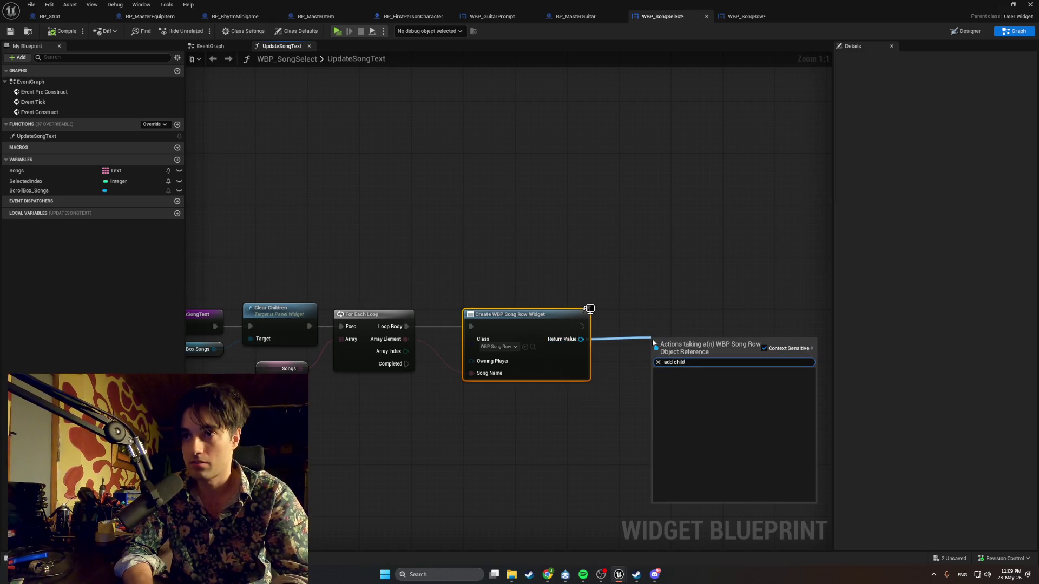
left_click(673, 324)
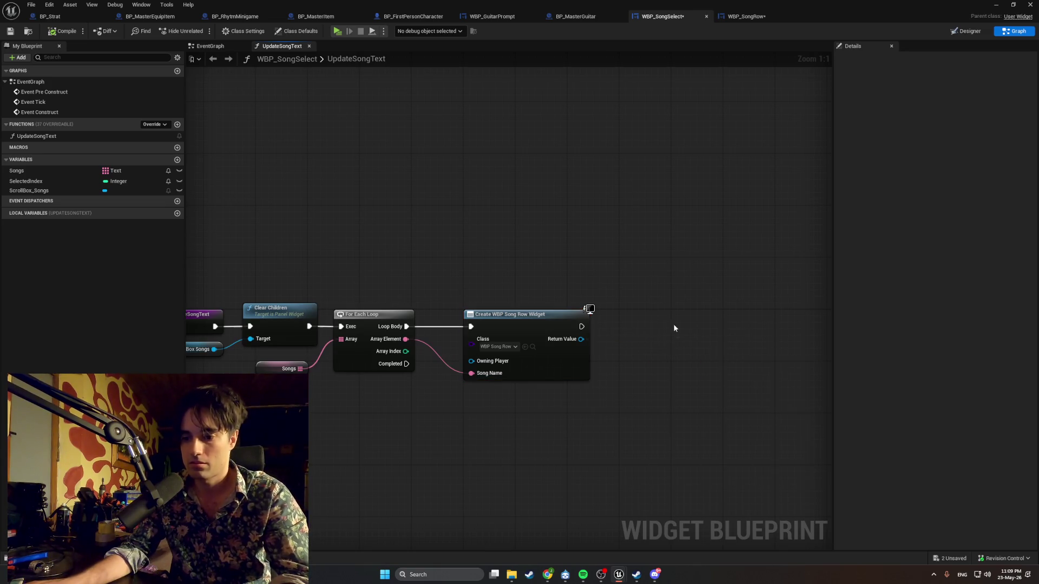
right_click(671, 331)
type("add child co")
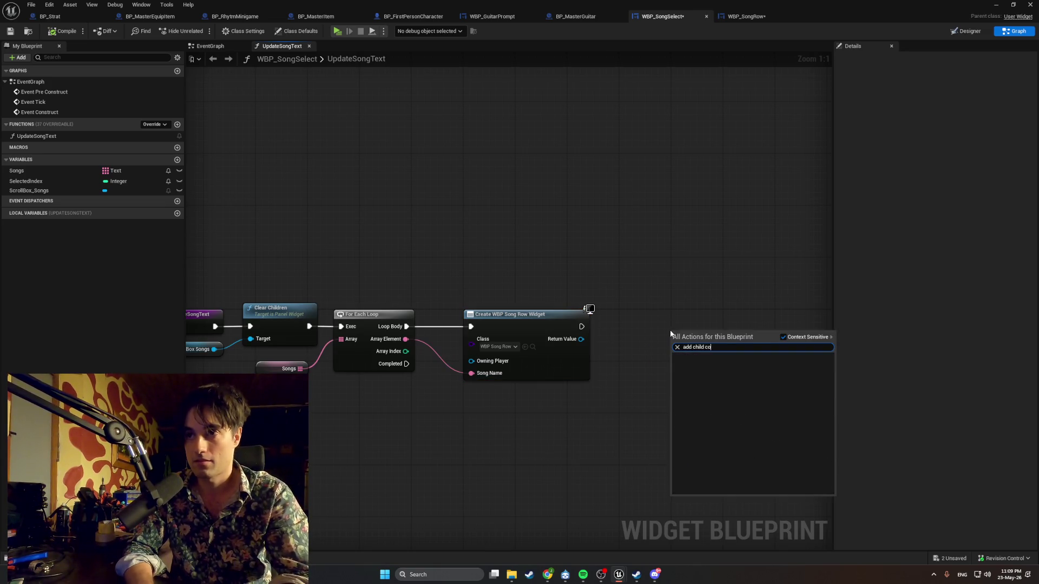
key("ctrl+a")
key("BackSpace")
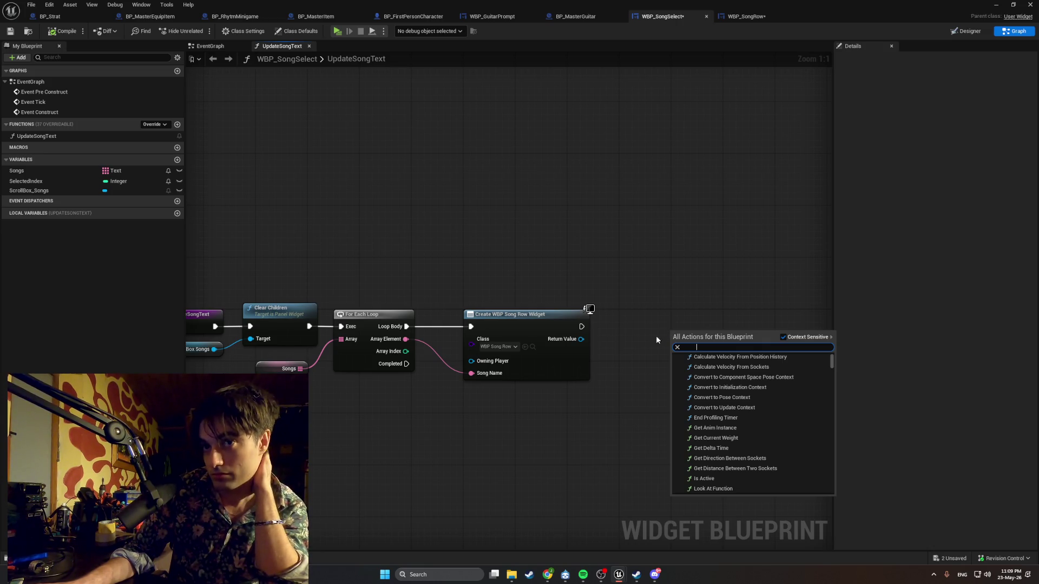
left_click(525, 423)
left_click_drag(499, 452, 548, 444)
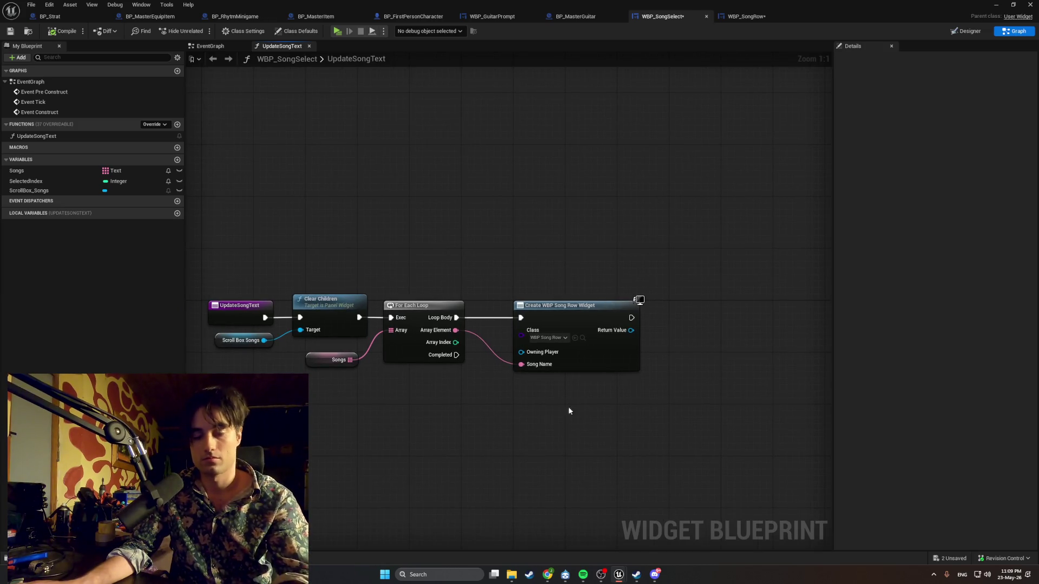
key("super+shift+s")
left_click_drag(672, 404, 70, 171)
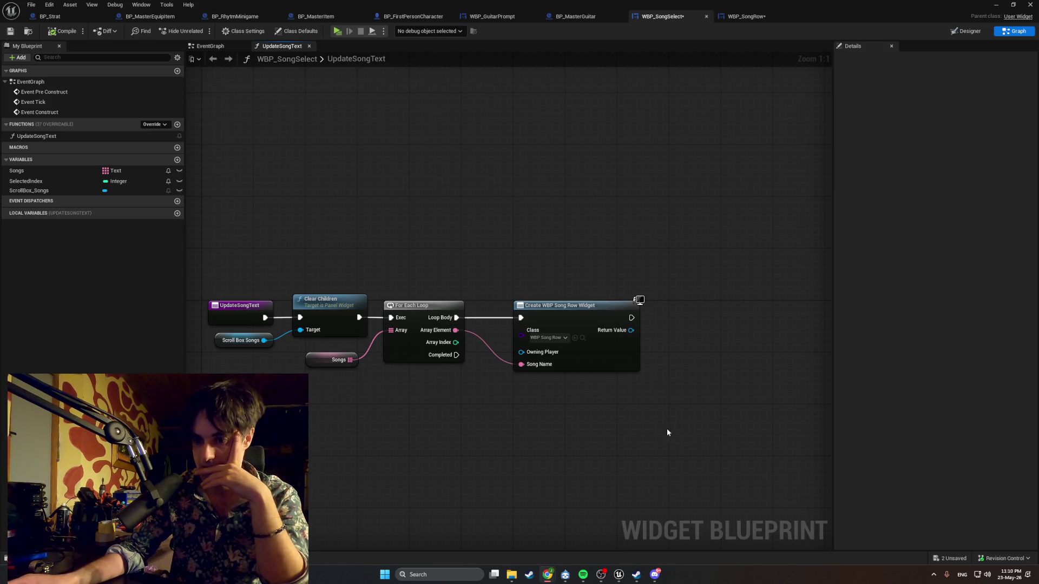
left_click_drag(623, 423, 591, 418)
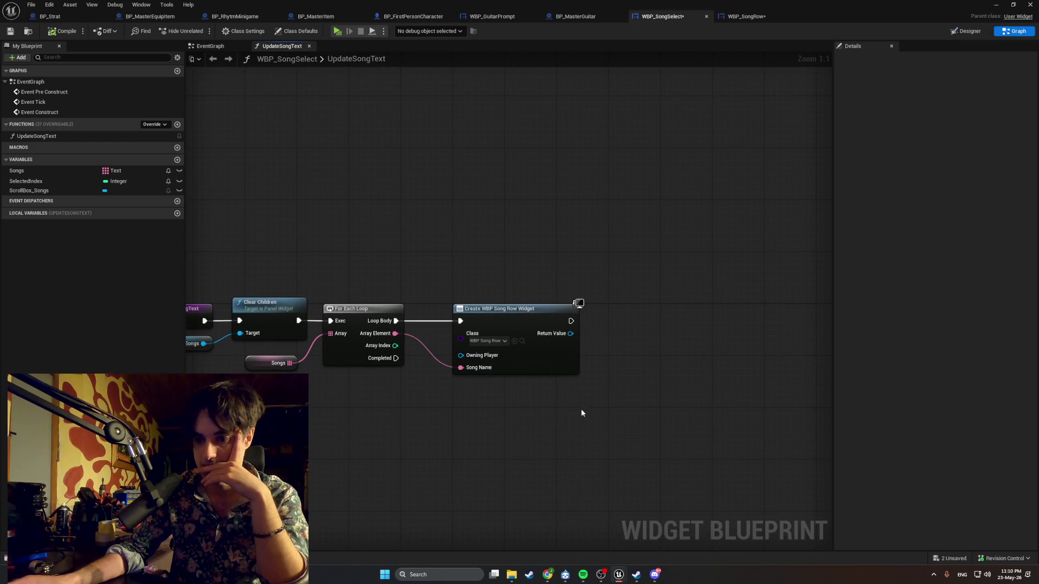
right_click(626, 346)
type("add child")
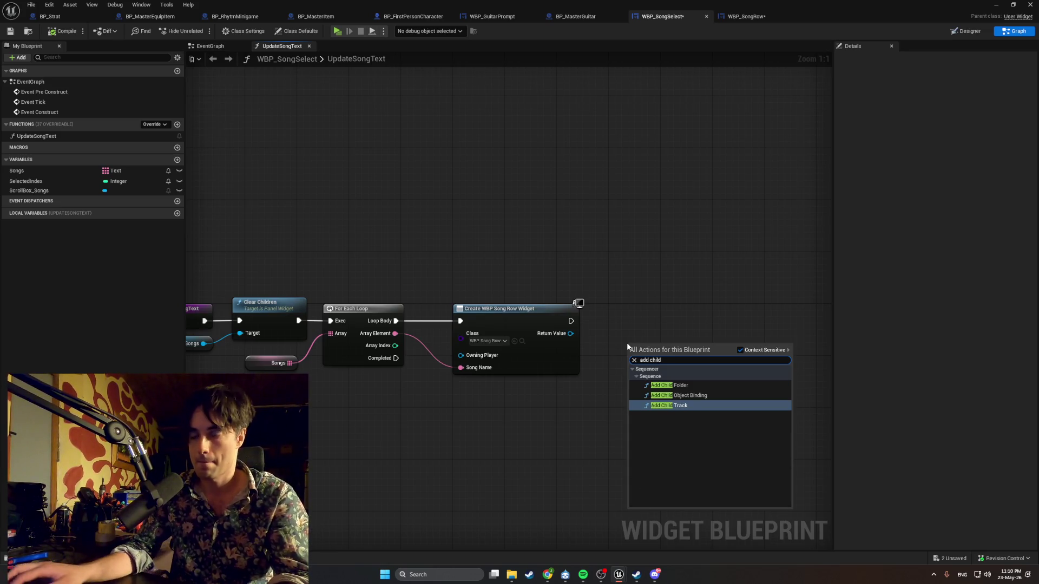
left_click(651, 339)
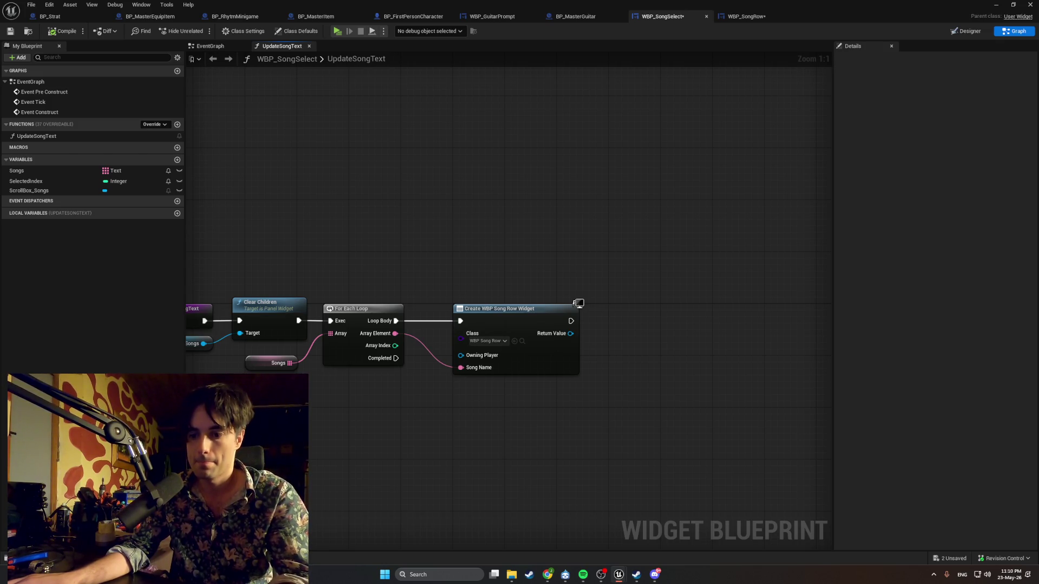
mouse_move(100, 190)
left_mouse_down()
mouse_move(238, 283)
mouse_move(563, 439)
mouse_move(626, 398)
left_mouse_up()
Add Add Child on Scroll Box Songs, run it after Create Widget, with Return Value as Content
left_click(563, 439)
type("add")
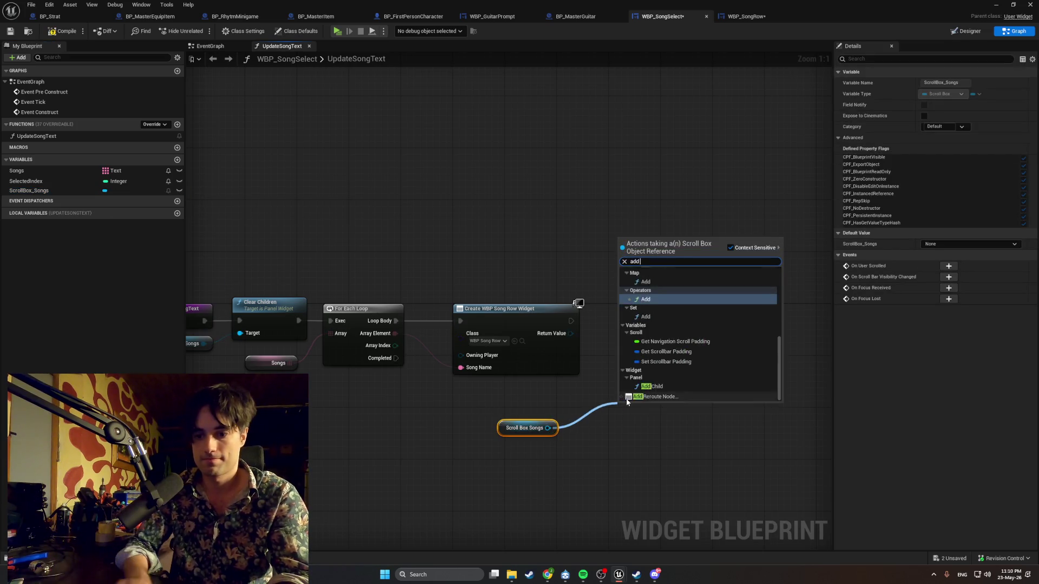
type(" child")
key("Return")
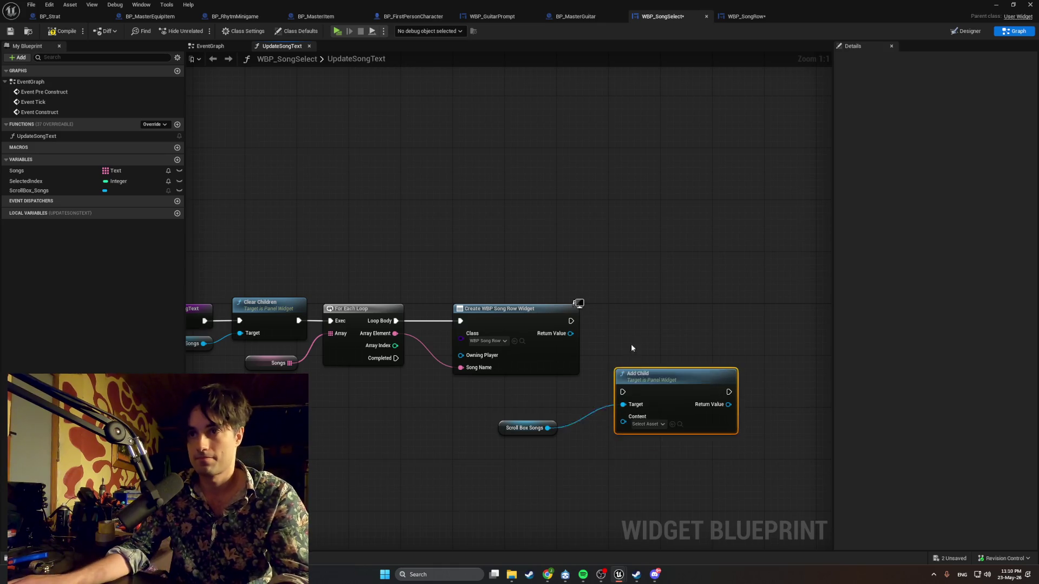
left_click_drag(644, 374, 644, 303)
left_click_drag(571, 321, 647, 324)
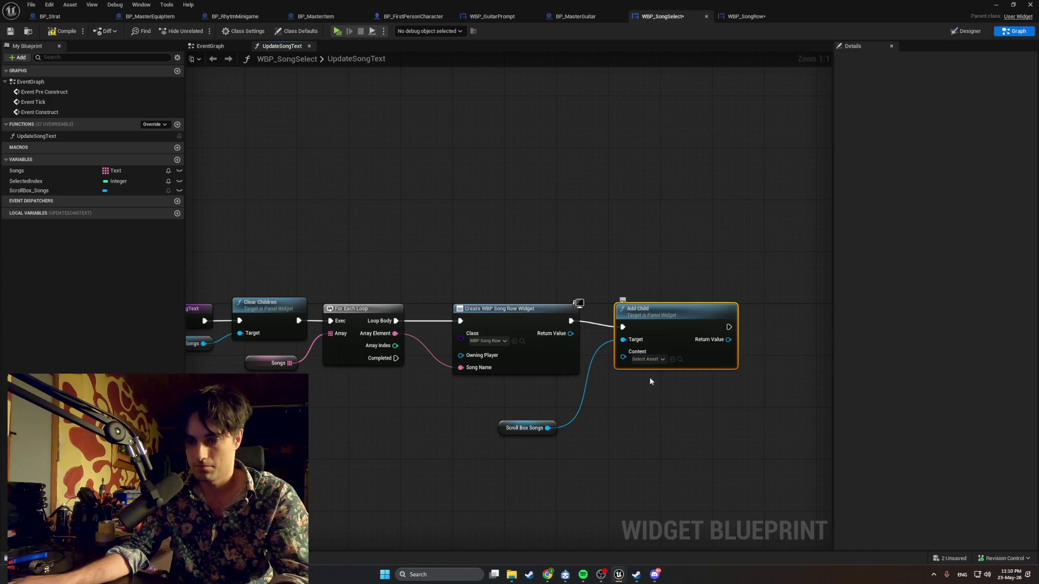
left_click_drag(570, 333, 623, 356)
left_click_drag(650, 323, 715, 311)
Tidy the Content wire with a reroute node and rearrange Add Child and Scroll Box Songs
double_click(590, 328)
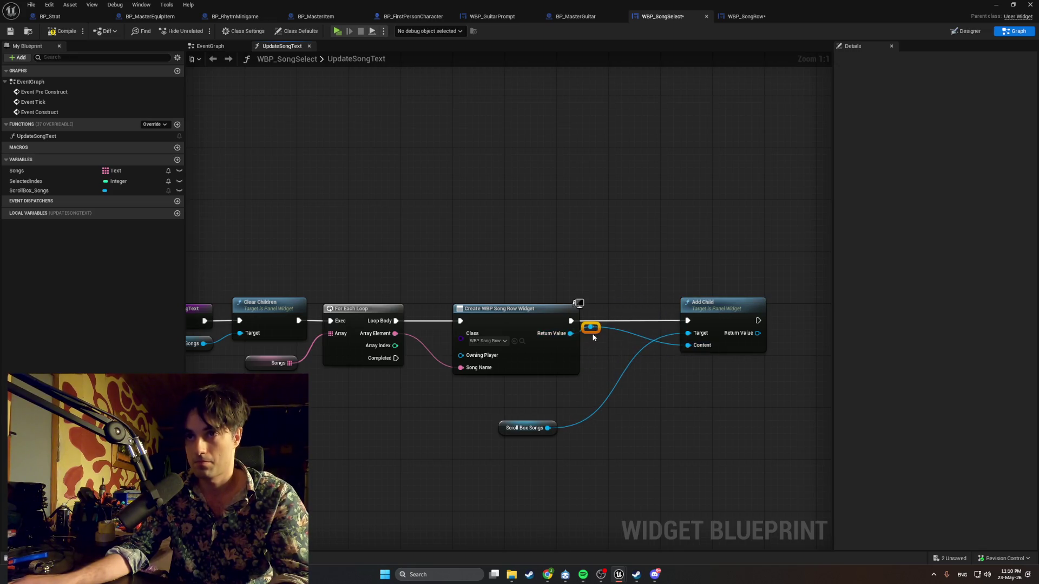
key("q")
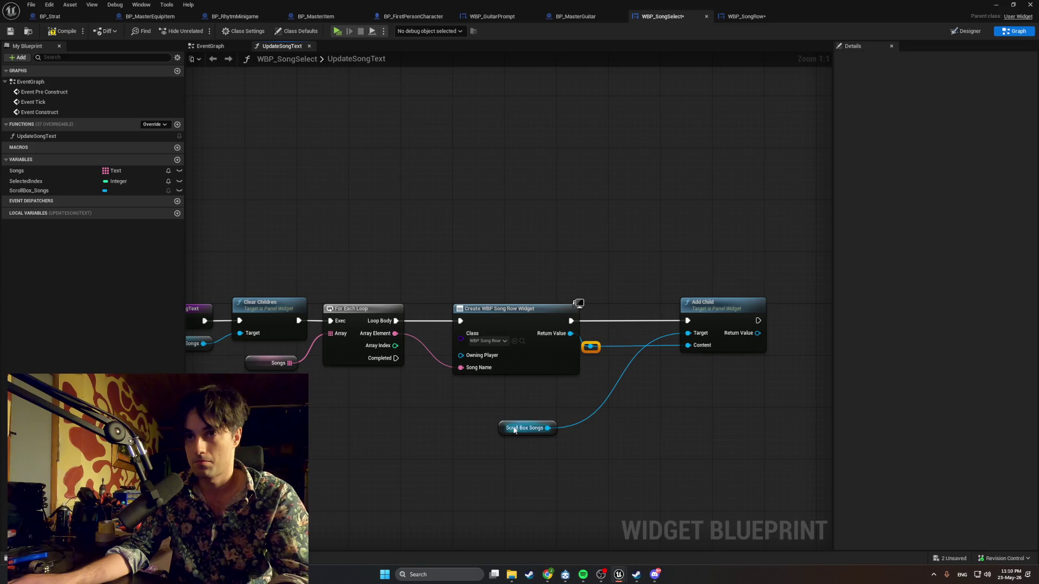
mouse_move(502, 435)
left_mouse_down()
mouse_move(613, 346)
mouse_move(606, 339)
left_mouse_up()
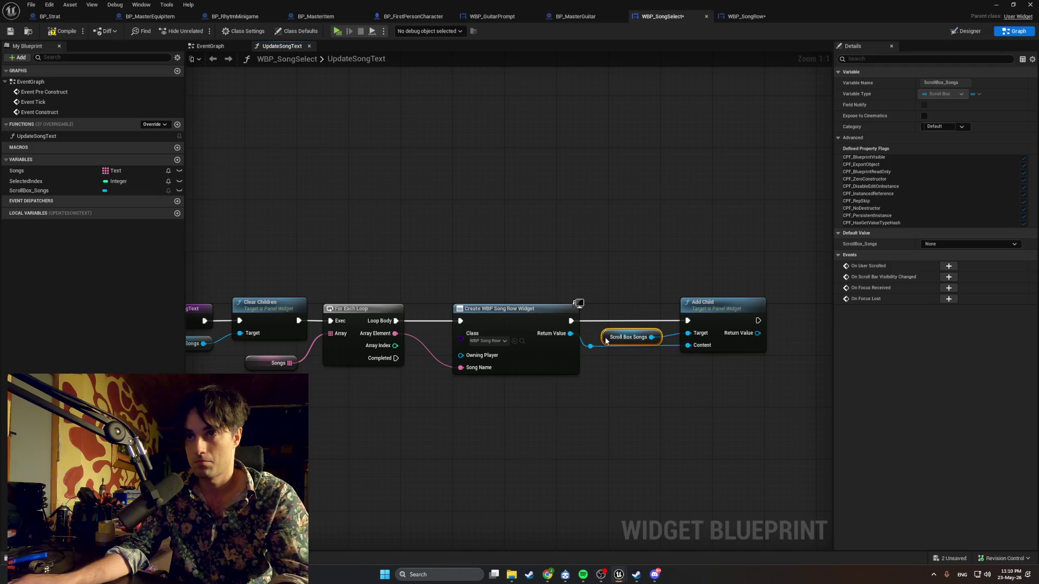
left_click(647, 408)
left_click_drag(783, 417, 623, 288)
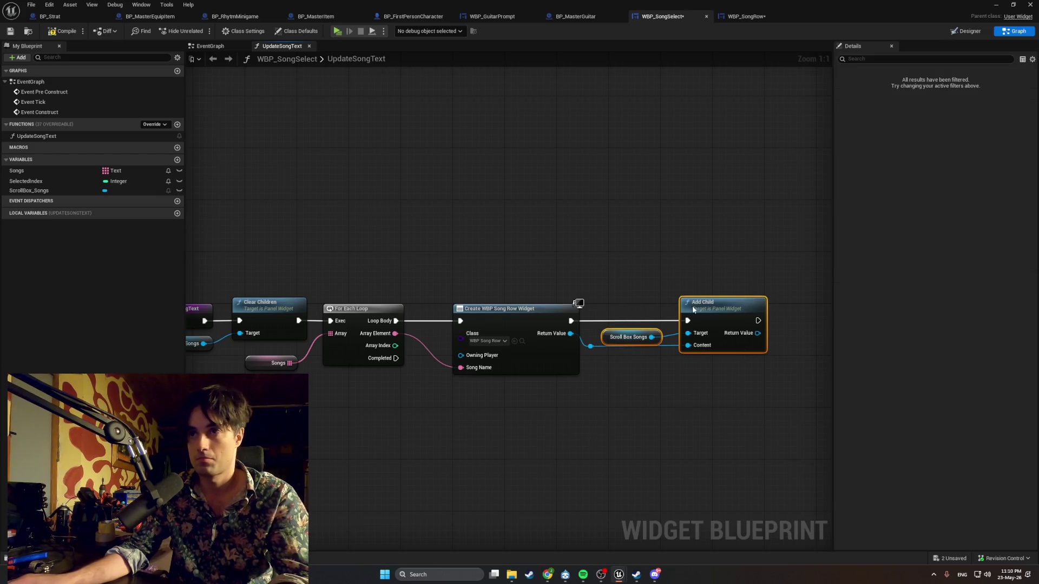
mouse_move(694, 310)
left_mouse_down()
mouse_move(683, 311)
mouse_move(690, 316)
left_mouse_up()
left_click(702, 316)
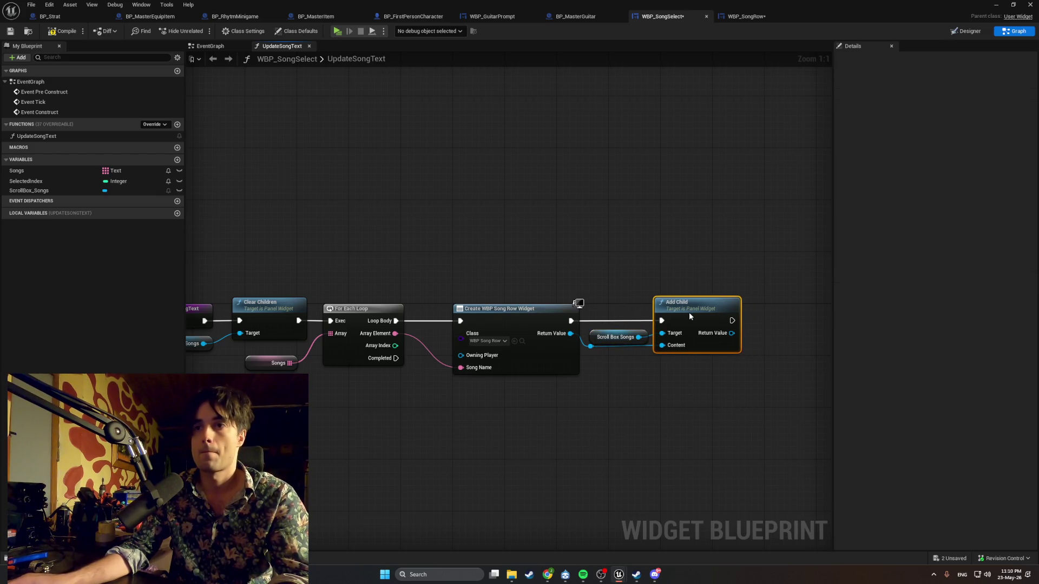
left_click(693, 411)
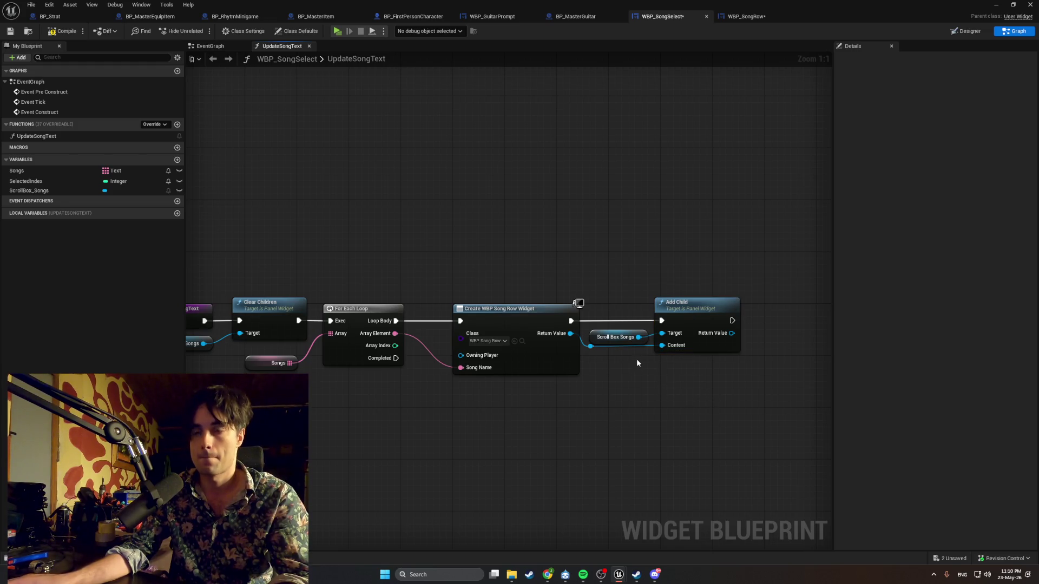
mouse_move(642, 350)
left_mouse_down()
mouse_move(640, 362)
mouse_move(598, 359)
left_mouse_up()
left_click(671, 373)
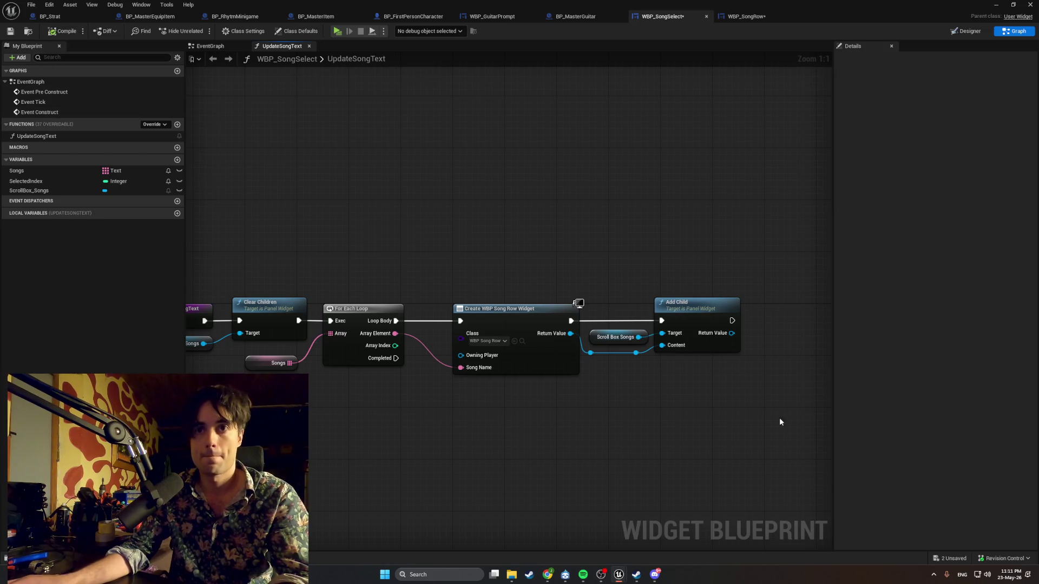
mouse_move(779, 421)
left_mouse_down()
mouse_move(476, 295)
mouse_move(474, 310)
mouse_move(456, 307)
left_mouse_up()
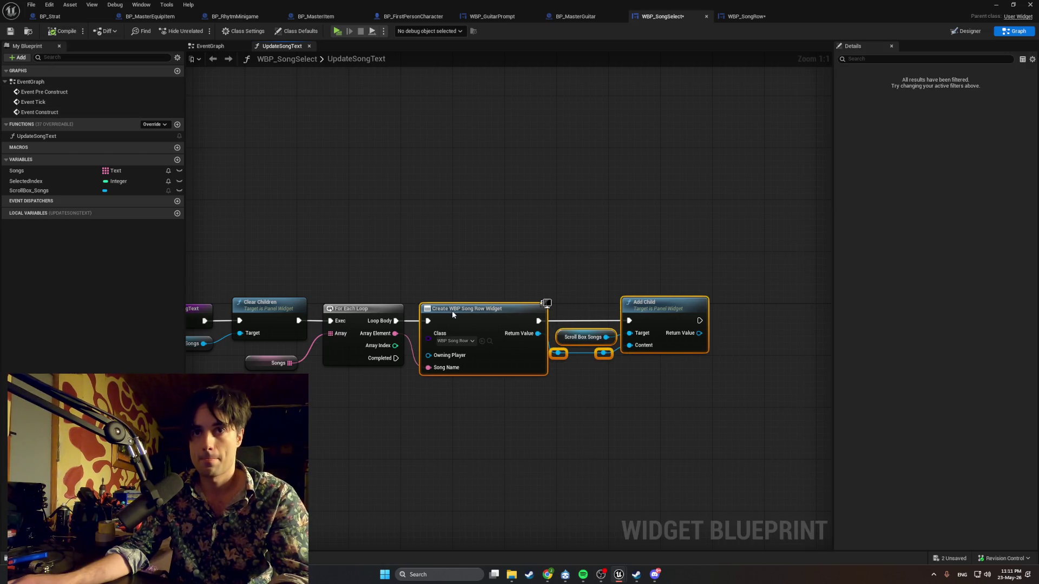
left_click(443, 394)
mouse_move(443, 394)
left_mouse_down()
mouse_move(526, 413)
mouse_move(385, 399)
mouse_move(423, 410)
left_mouse_up()
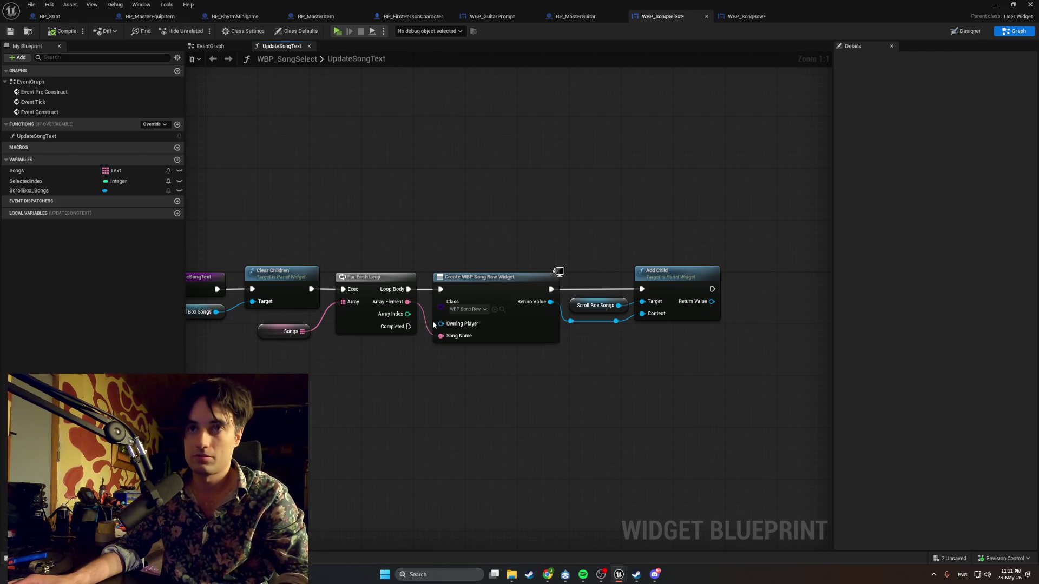
Add a Get Owning Player node wired to the song row widget's Owning Player, placed below the loop
left_click_drag(440, 323, 370, 382)
type("get o")
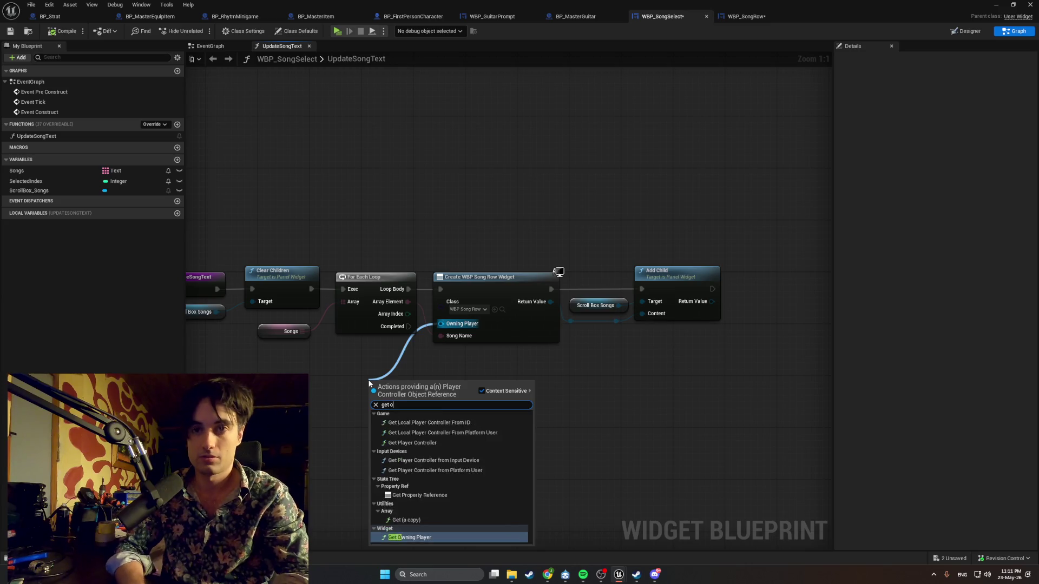
type("wn")
left_click(407, 422)
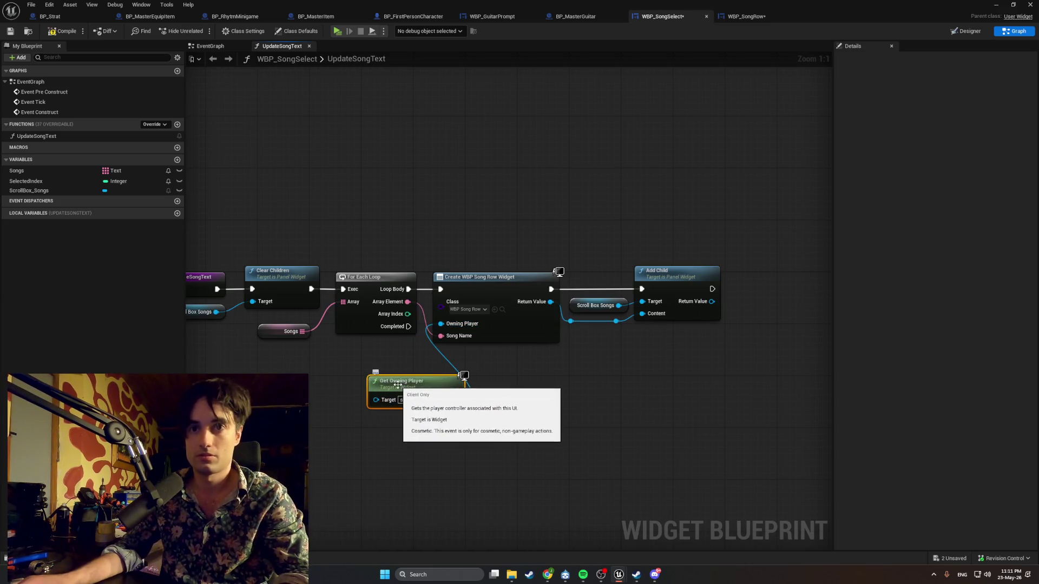
left_click_drag(398, 385, 349, 352)
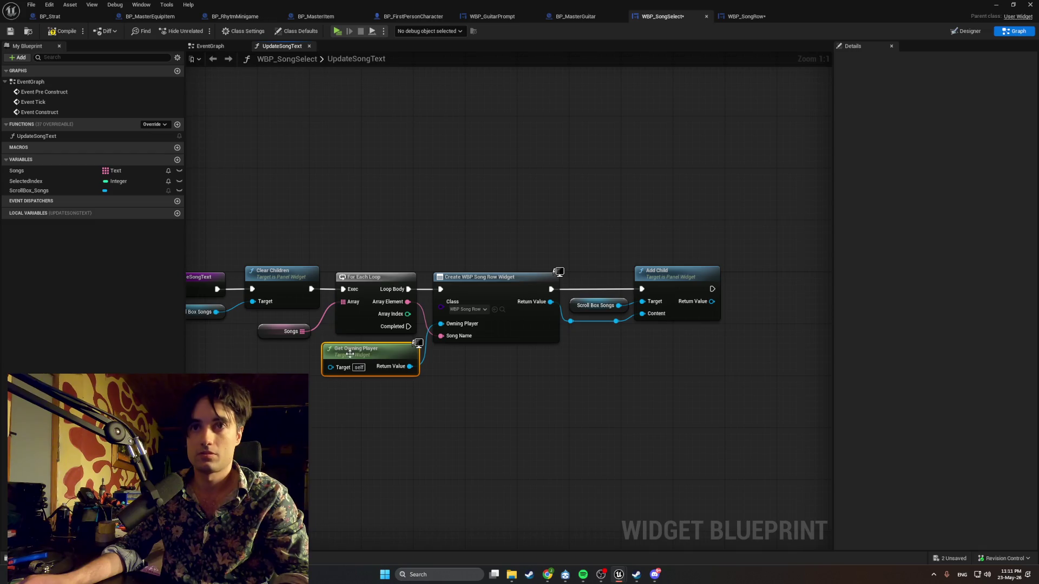
Shift the Create Widget to Add Child nodes right and add two reroutes on the Song Name wire
scroll(397, 376, "down", 2)
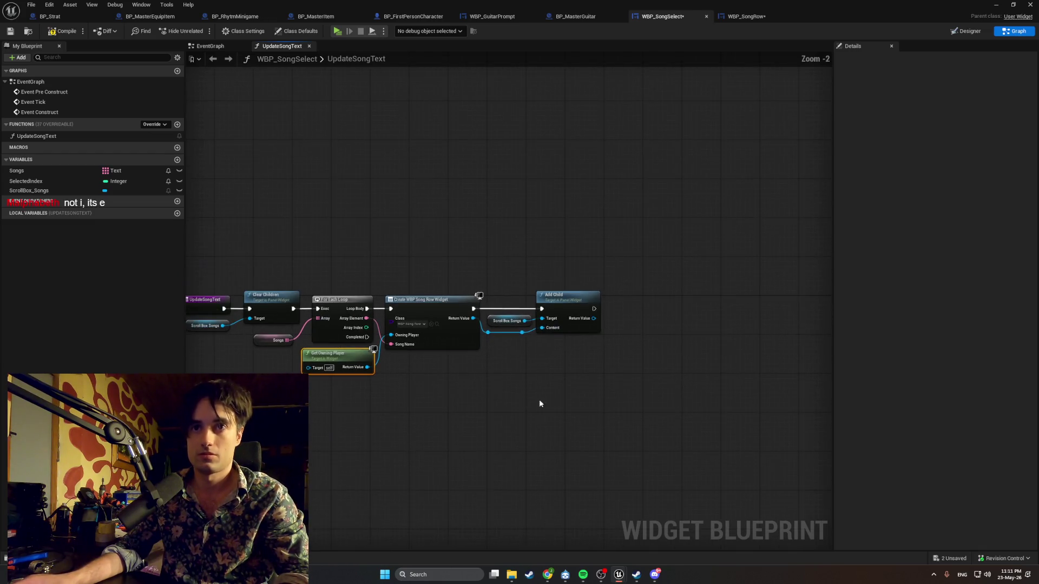
left_click_drag(614, 406, 374, 285)
left_click_drag(425, 308, 502, 309)
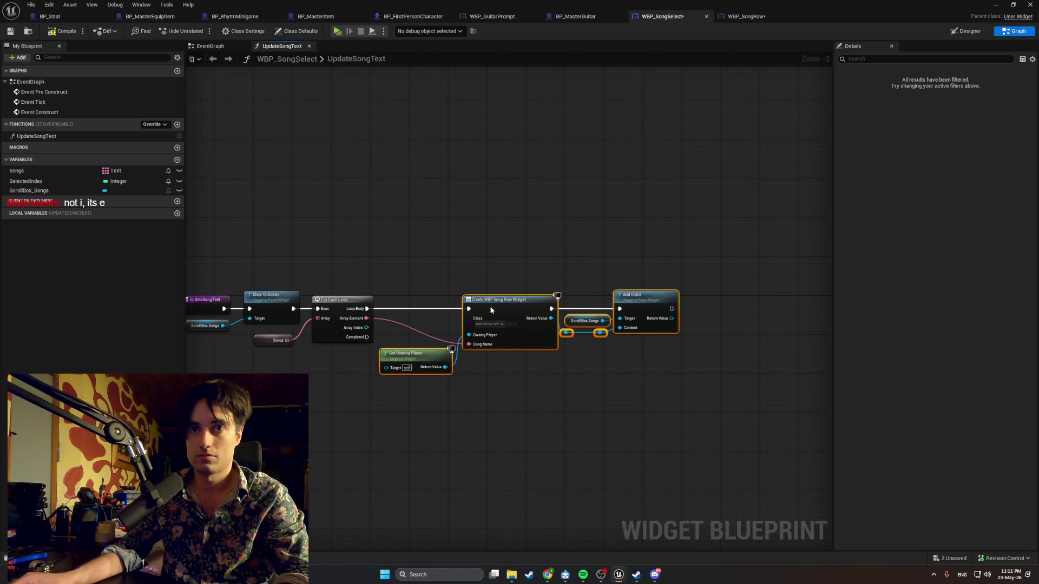
double_click(395, 323)
mouse_move(395, 323)
left_mouse_down()
mouse_move(393, 350)
mouse_move(429, 325)
mouse_move(388, 357)
mouse_move(448, 355)
left_mouse_up()
double_click(437, 349)
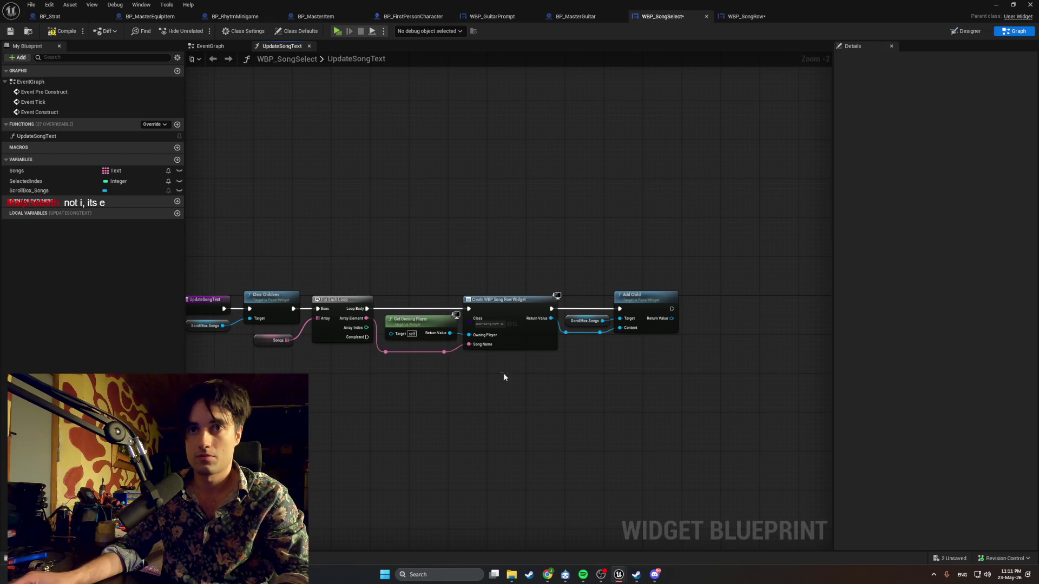
left_click(423, 321)
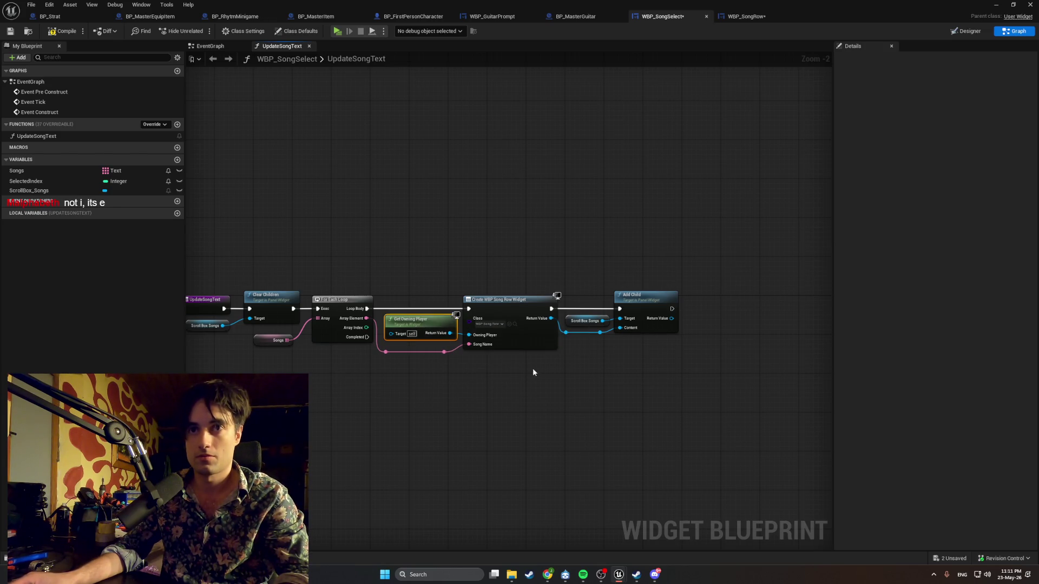
scroll(534, 369, "up", 2)
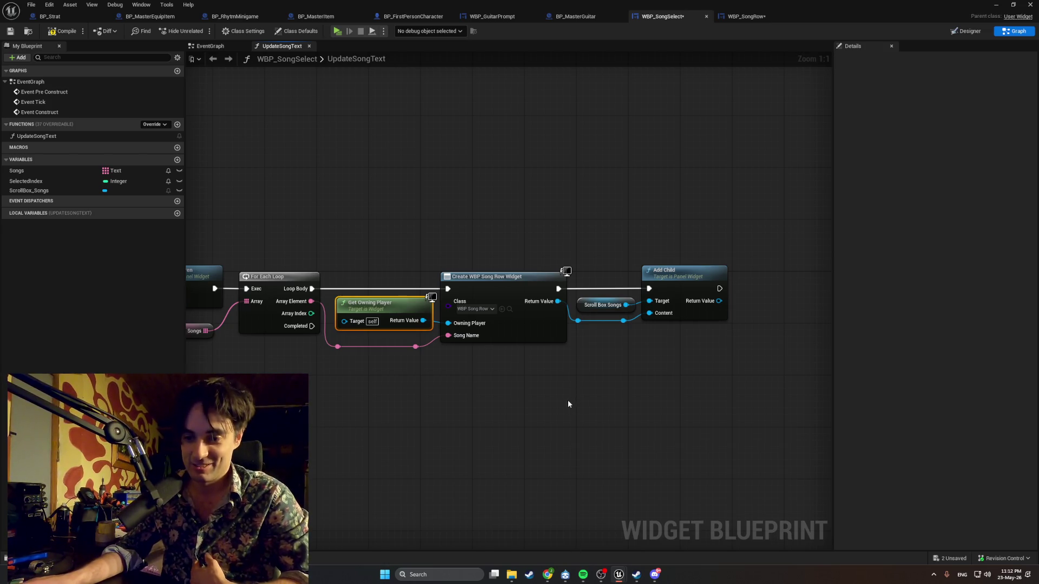
left_click_drag(470, 408, 579, 408)
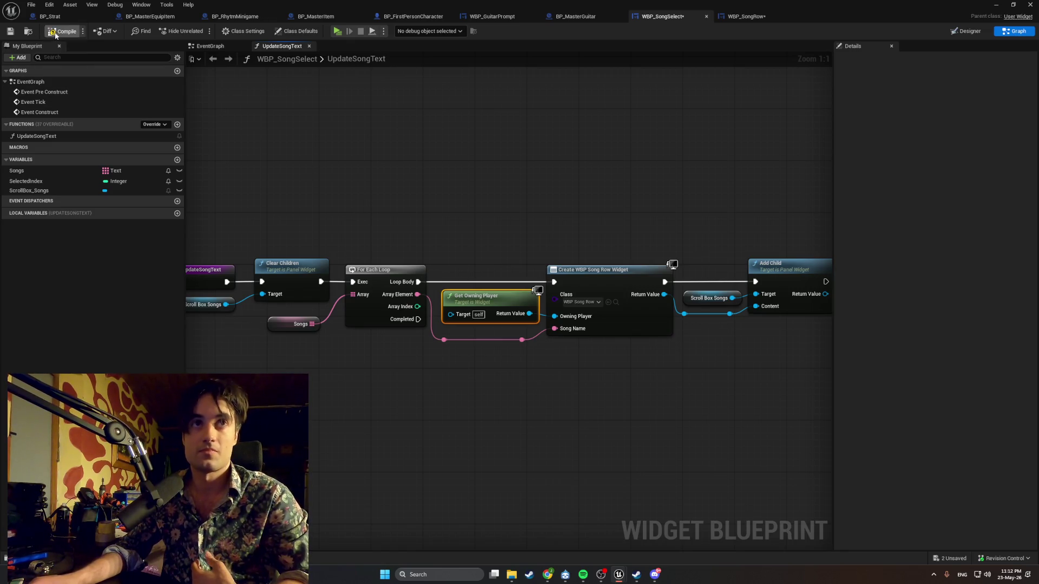
key("super+shift+s")
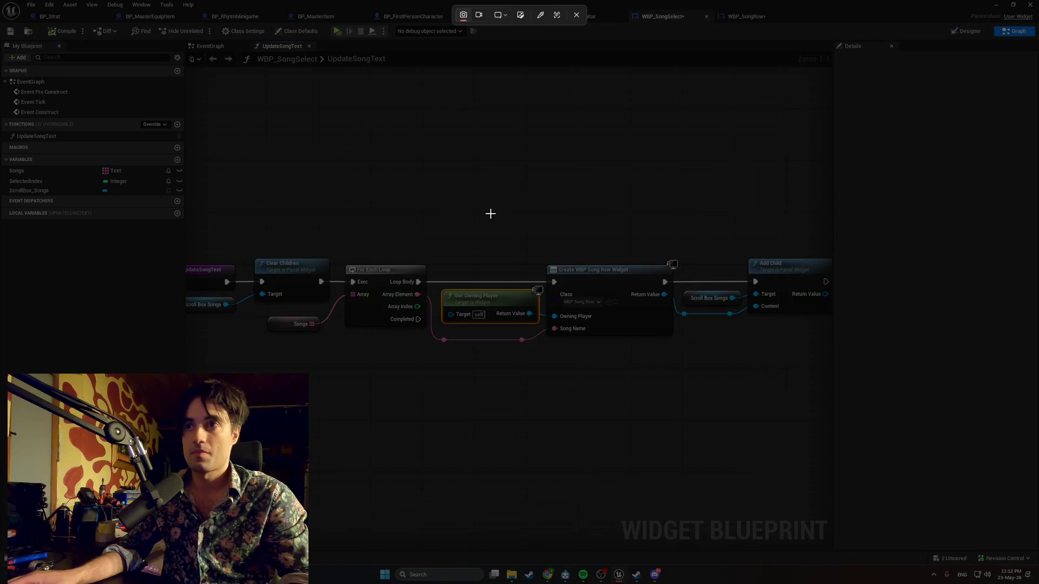
key("Escape")
scroll(469, 201, "down", 2)
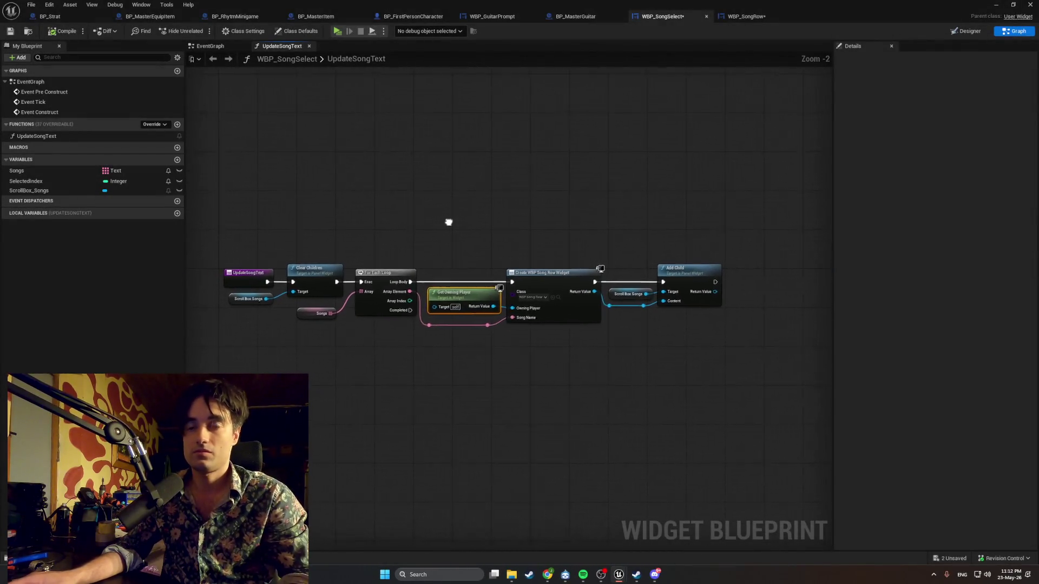
key("super+shift+s")
mouse_move(742, 374)
left_mouse_down()
mouse_move(263, 185)
mouse_move(53, 133)
mouse_move(6, 135)
left_mouse_up()
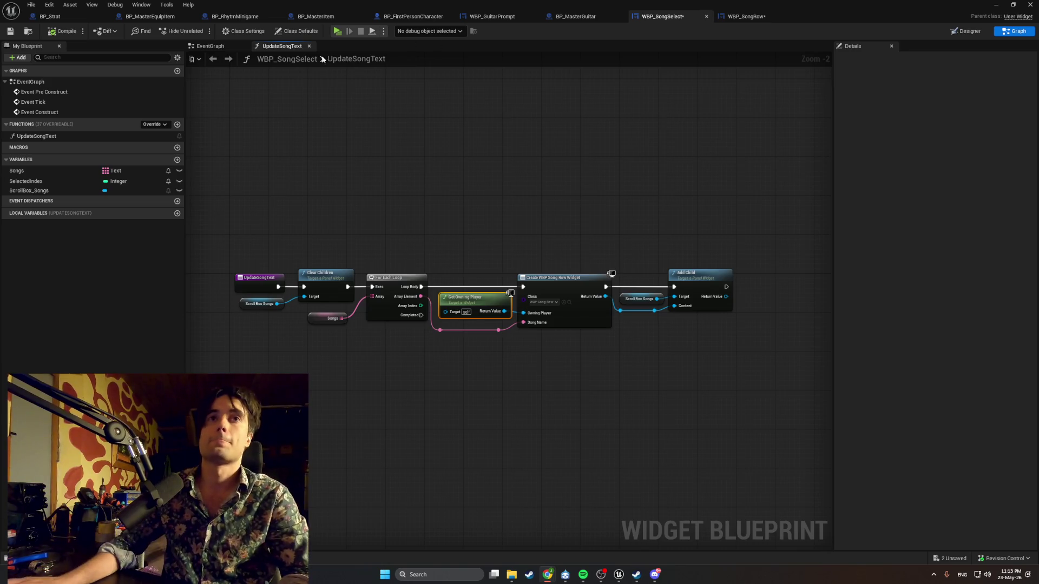
left_click(996, 5)
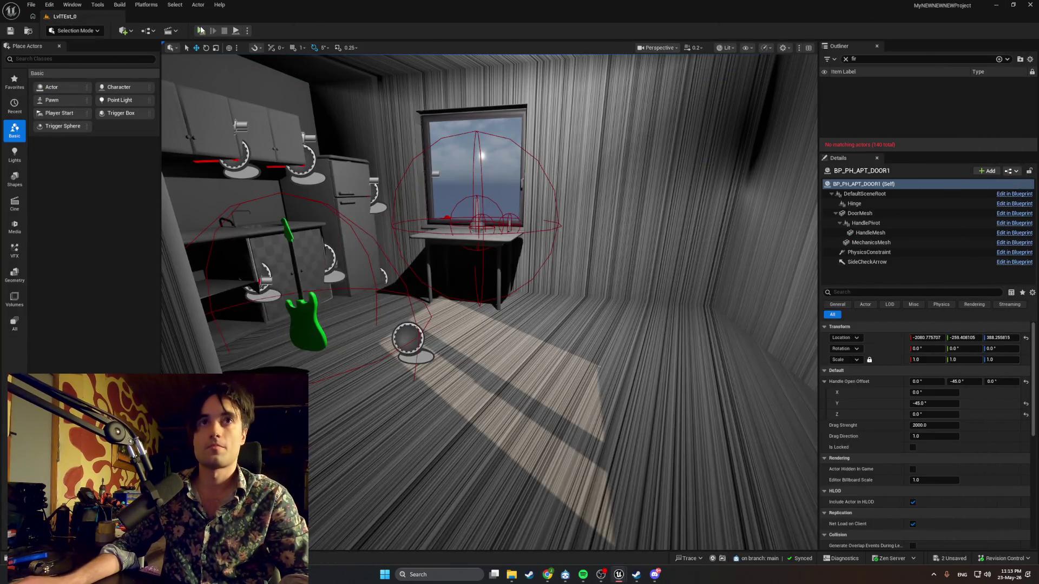
key("alt+p")
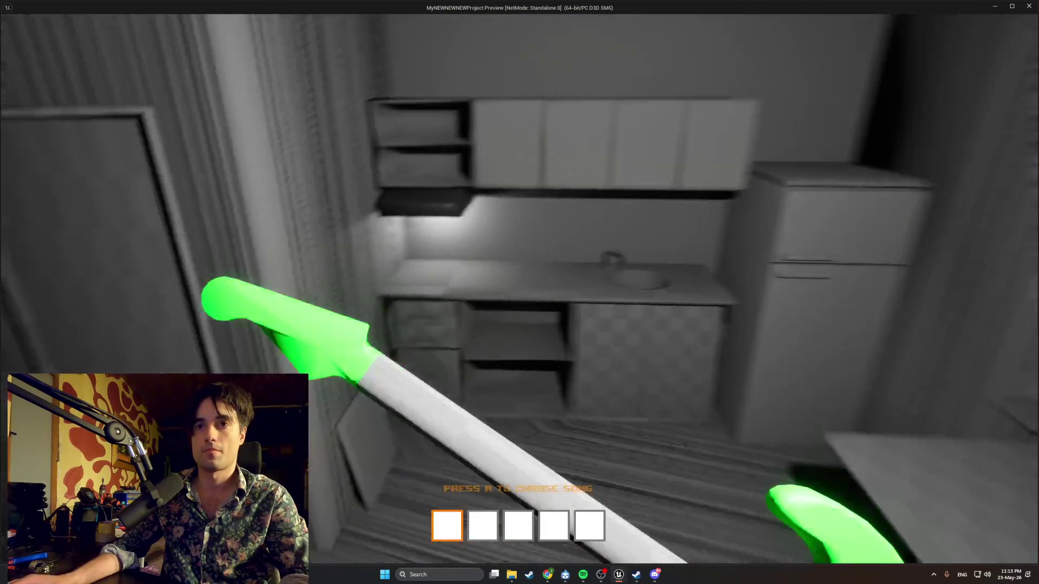
key("Escape")
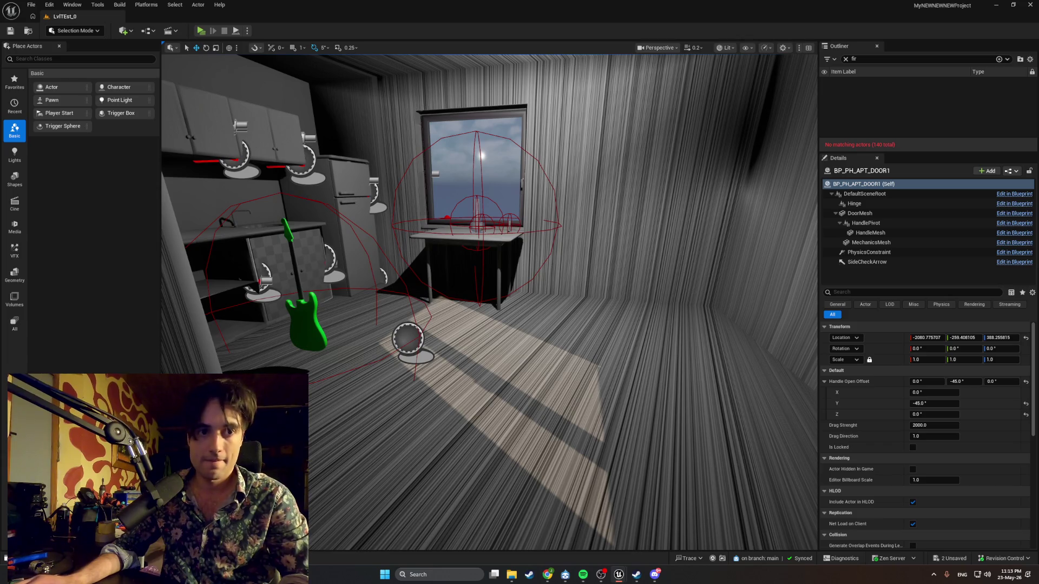
key("ctrl+space")
mouse_move(619, 574)
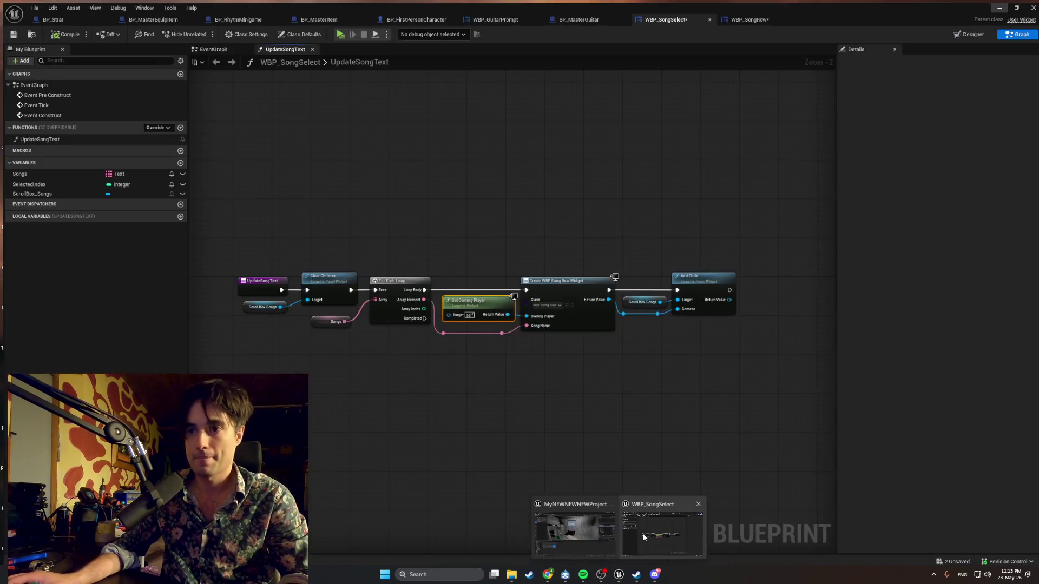
Switch to BP_FirstPersonCharacter's event graph
left_click(641, 533)
left_click(412, 16)
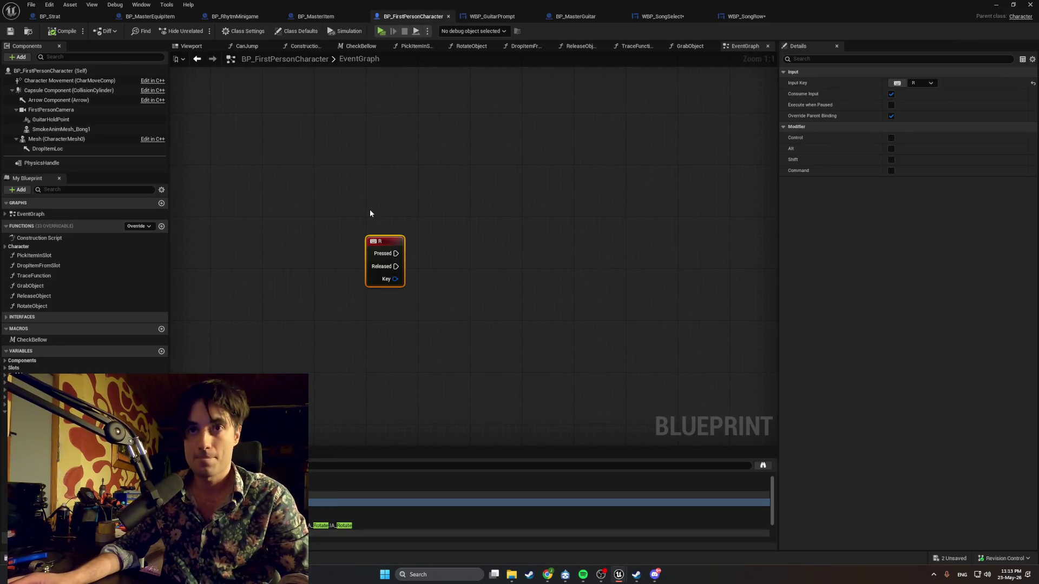
left_click_drag(459, 244, 410, 243)
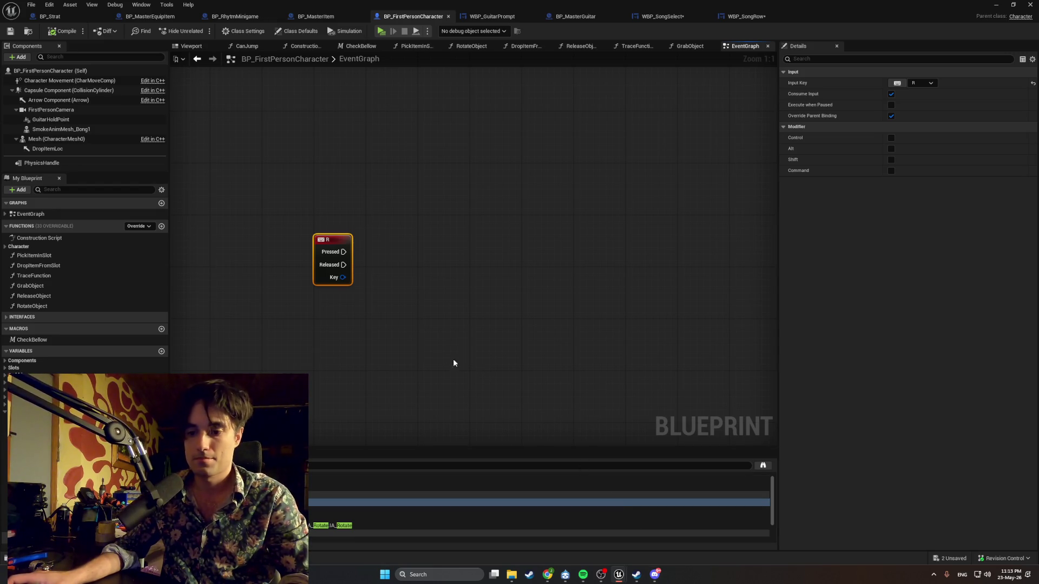
Add an Is Valid check after the R key press, fed by the Equipped Guitar variable
left_click_drag(343, 252, 418, 265)
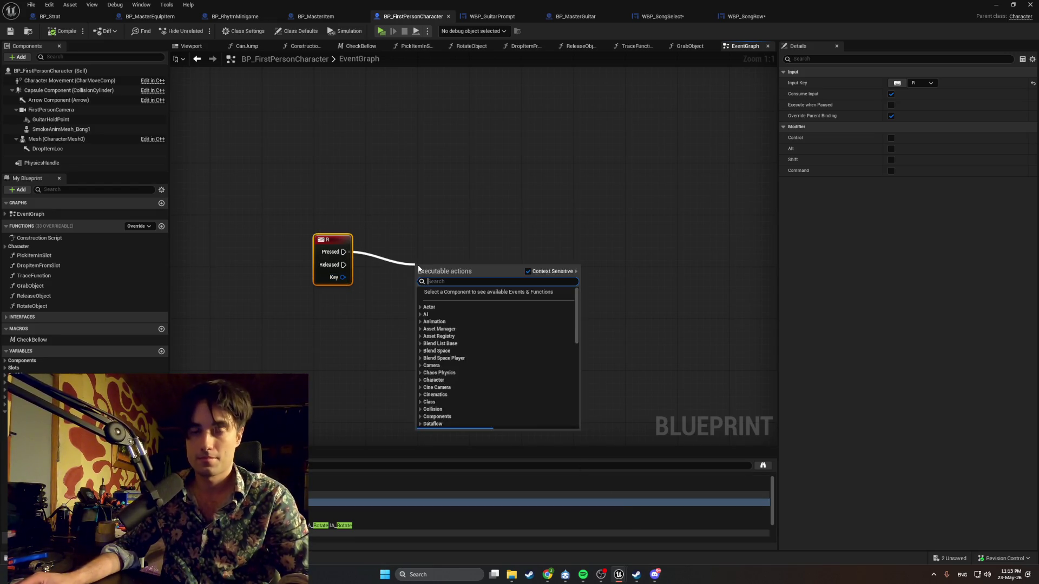
type("is vali")
key("Return")
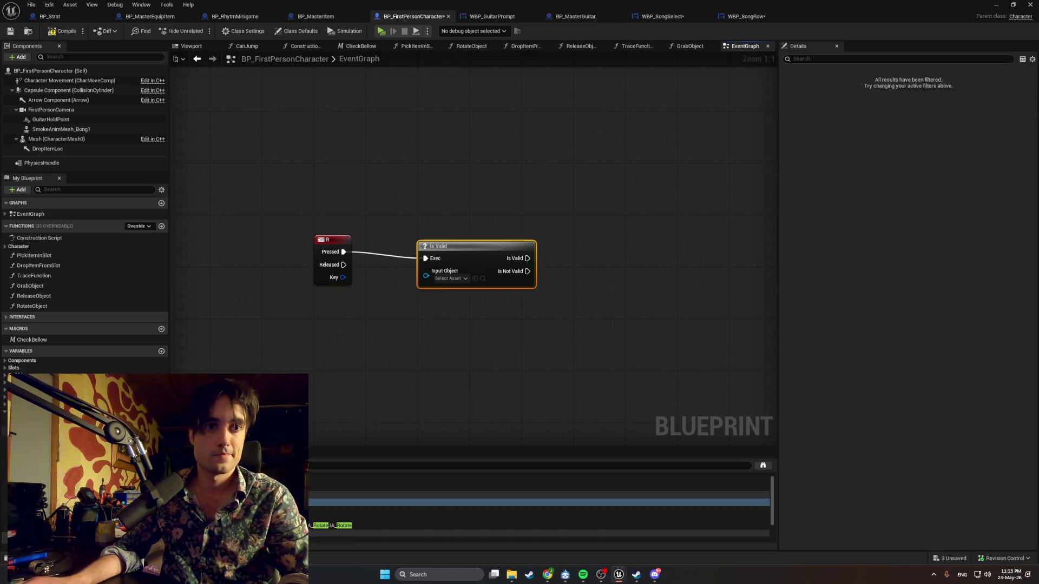
mouse_move(25, 421)
left_mouse_down()
mouse_move(206, 352)
mouse_move(317, 330)
mouse_move(426, 271)
left_mouse_up()
left_click(348, 347)
mouse_move(316, 339)
left_mouse_down()
mouse_move(346, 304)
mouse_move(363, 306)
left_mouse_up()
Reposition the Is Valid and Equipped Guitar nodes together beside the R event
mouse_move(486, 346)
left_mouse_down()
mouse_move(425, 243)
mouse_move(442, 293)
left_mouse_up()
left_click_drag(471, 324, 357, 233)
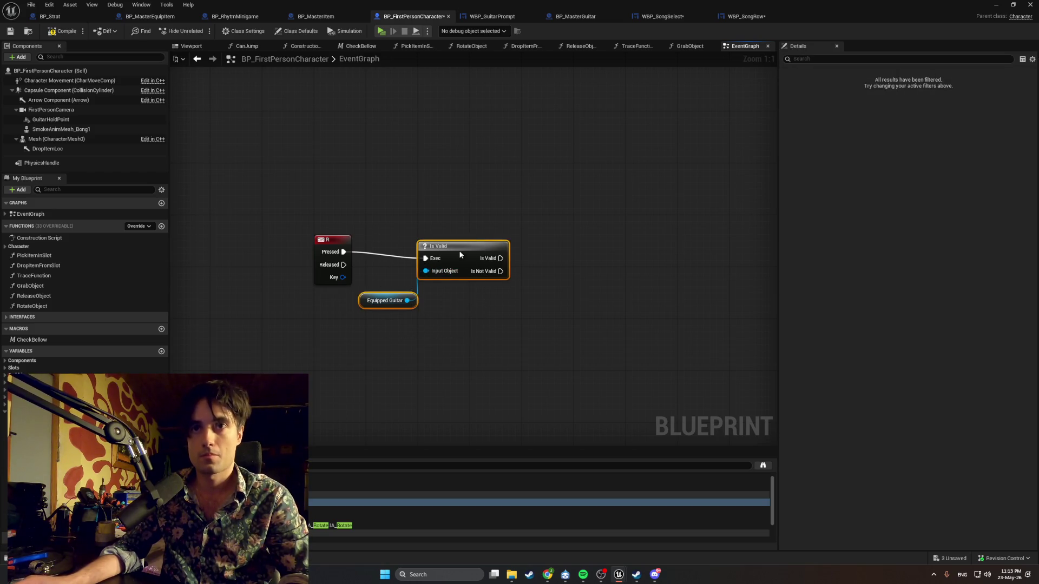
left_click_drag(459, 255, 459, 249)
left_click(412, 306)
left_click_drag(364, 296, 363, 277)
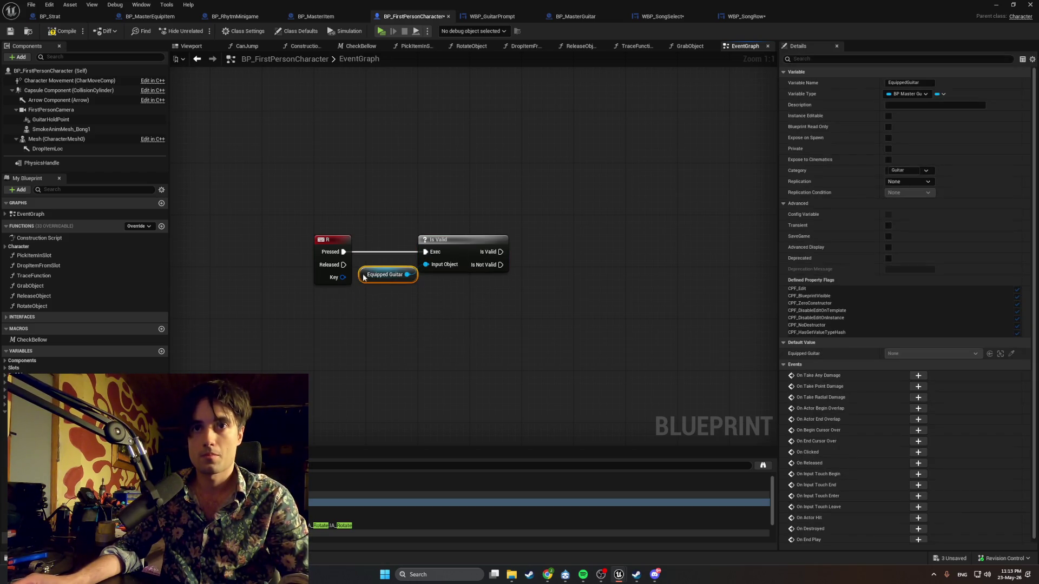
left_click_drag(523, 326, 406, 224)
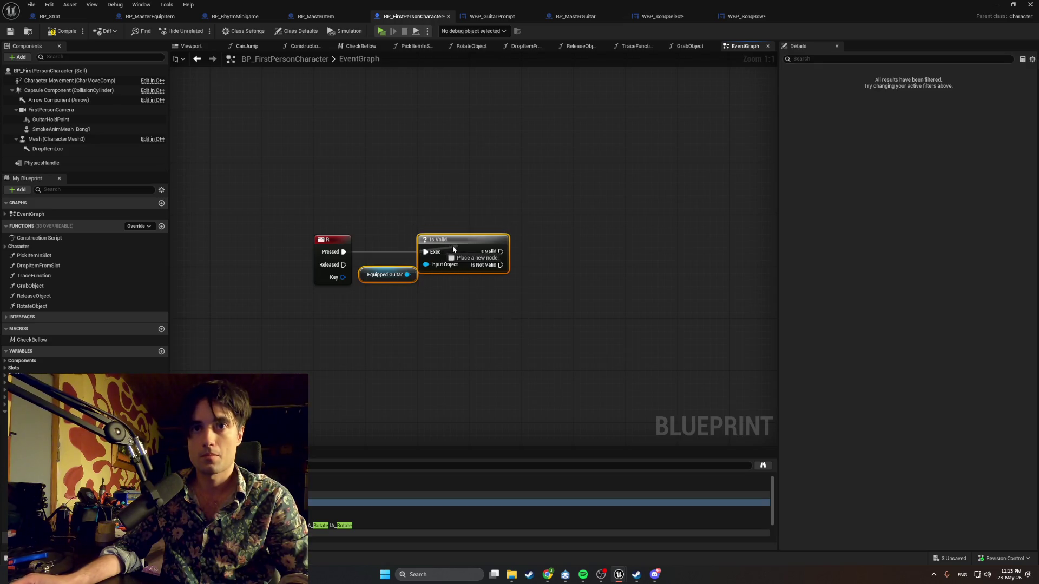
left_click(443, 223)
left_click_drag(512, 226, 378, 318)
left_click_drag(449, 240, 455, 239)
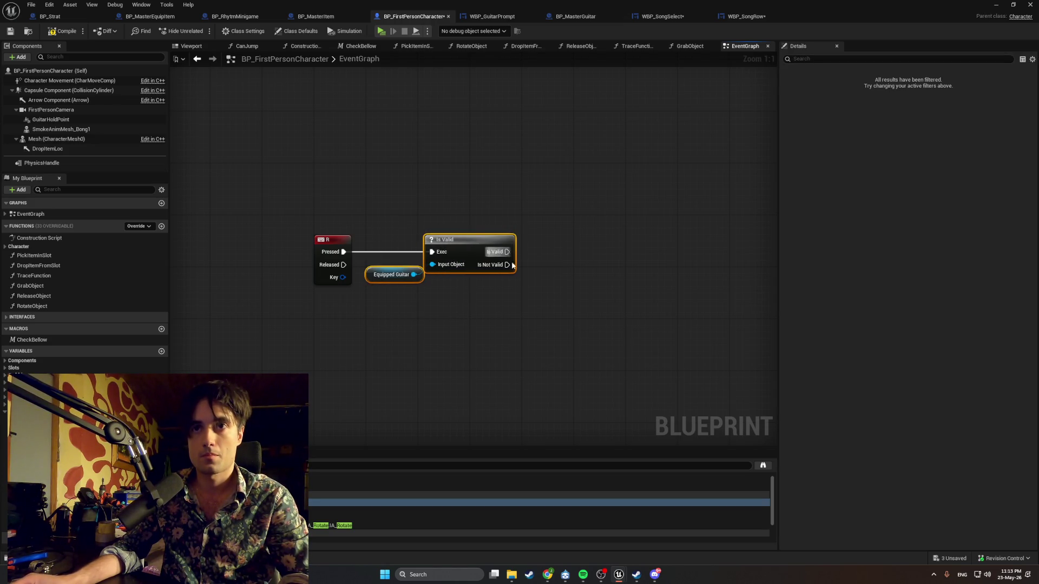
Add a Branch driven by Is Valid's valid output
left_click_drag(538, 290, 478, 289)
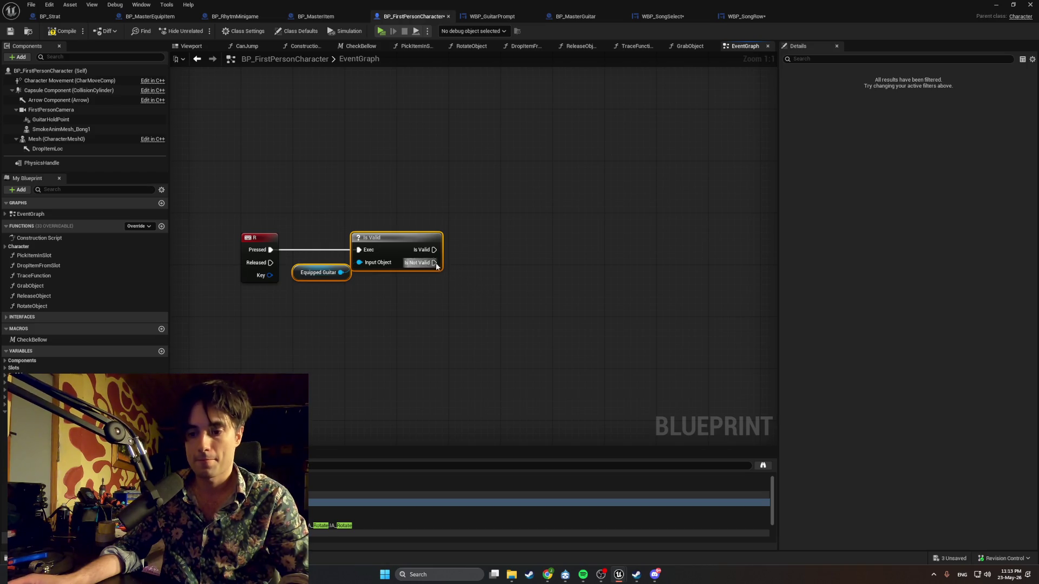
left_click(489, 255)
mouse_move(437, 250)
left_mouse_down()
mouse_move(497, 265)
mouse_move(505, 241)
mouse_move(411, 241)
mouse_move(388, 271)
mouse_move(471, 262)
left_mouse_up()
type("create widge")
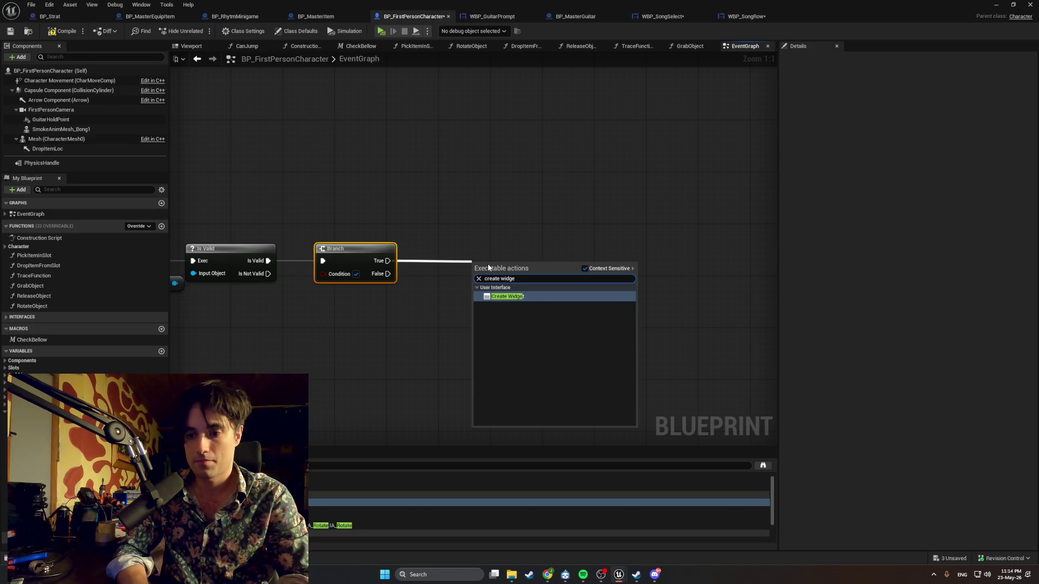
Add a Create Widget node on Branch True with its class set to WBP_SongSelect
key("Return")
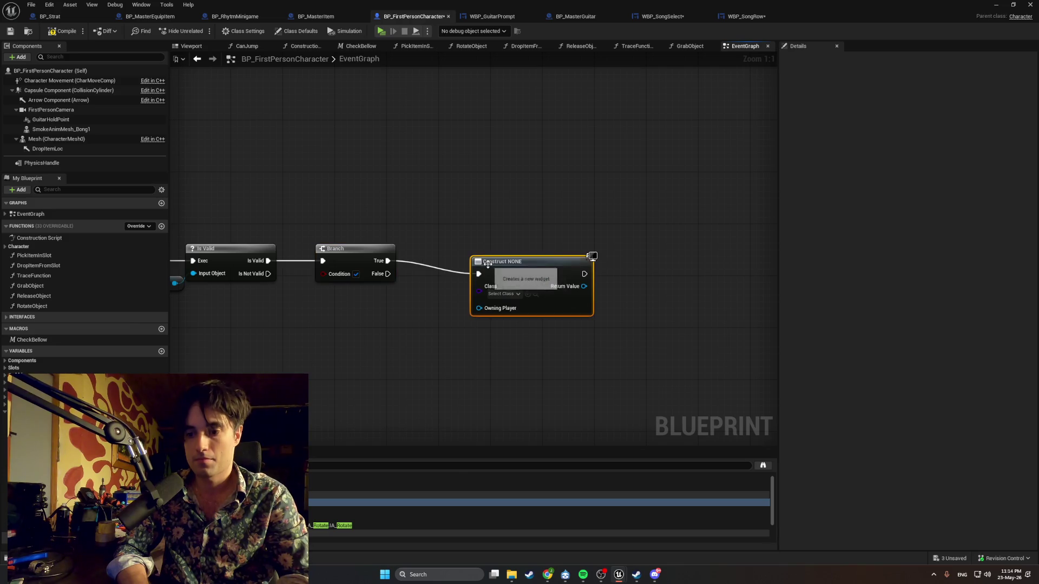
left_click(501, 294)
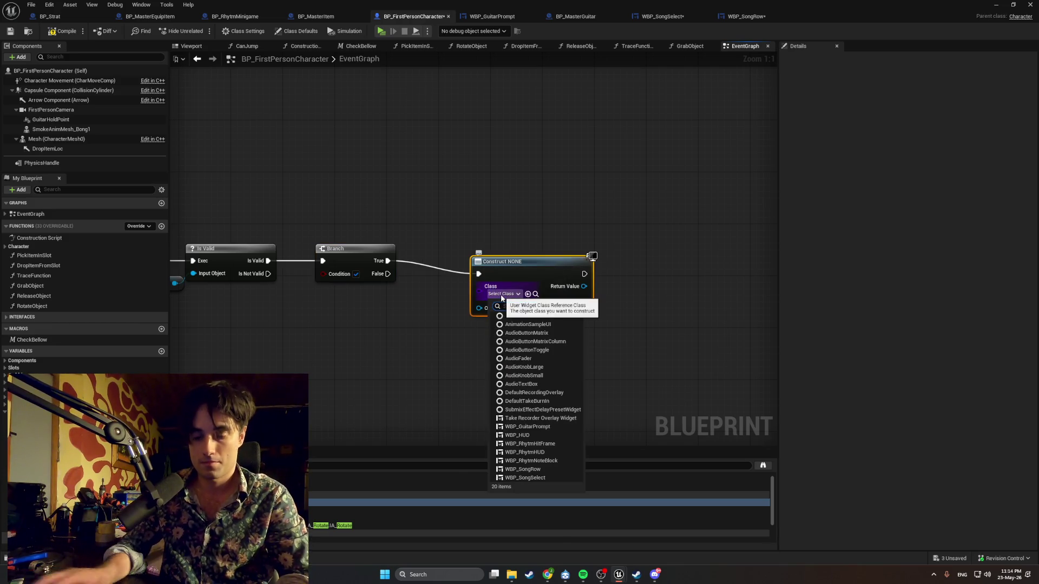
type("WBP")
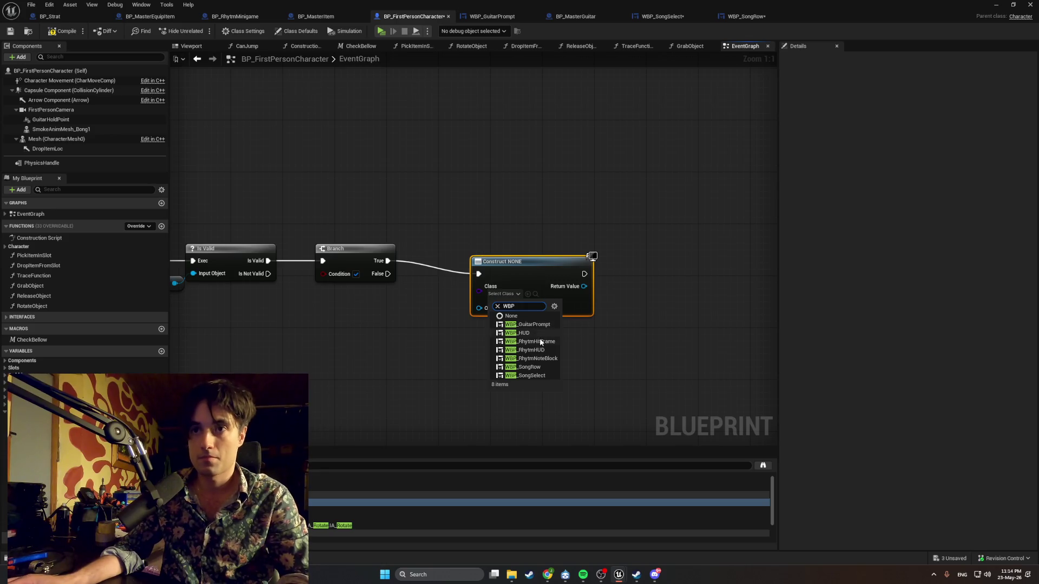
left_click(533, 376)
left_click_drag(496, 260, 474, 253)
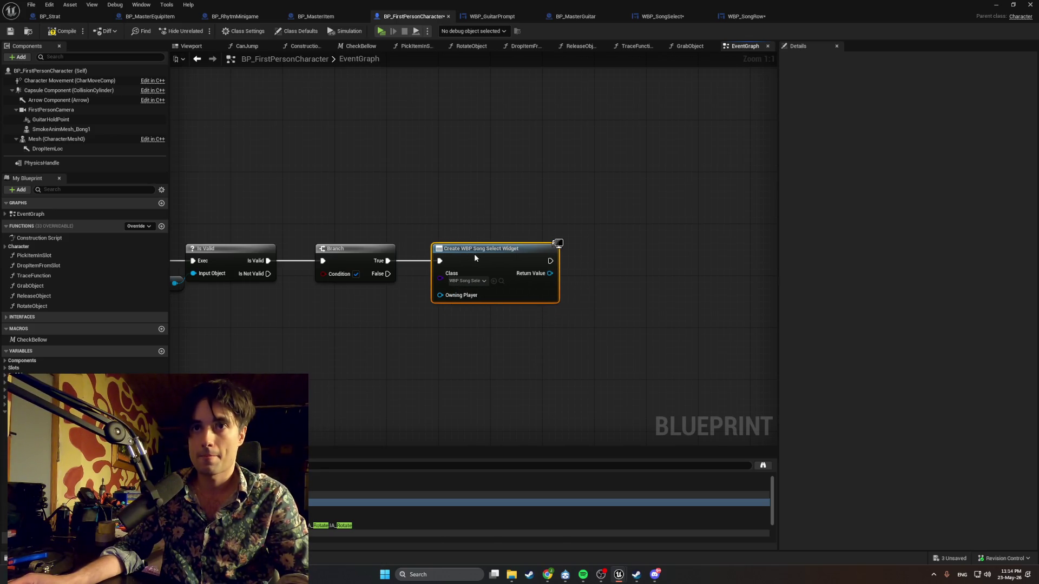
left_click_drag(205, 297, 297, 290)
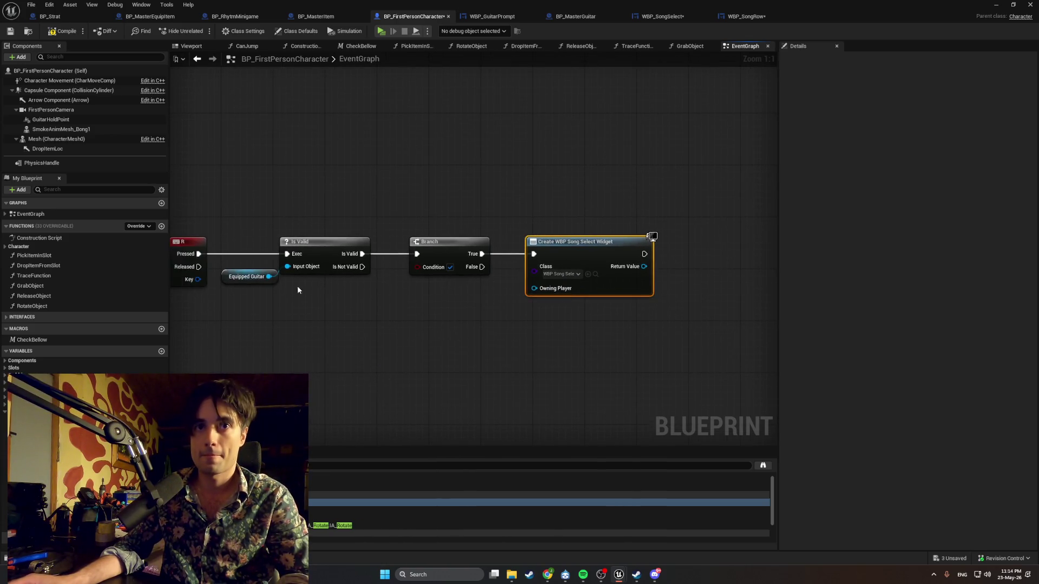
left_click(226, 279)
left_click(246, 314)
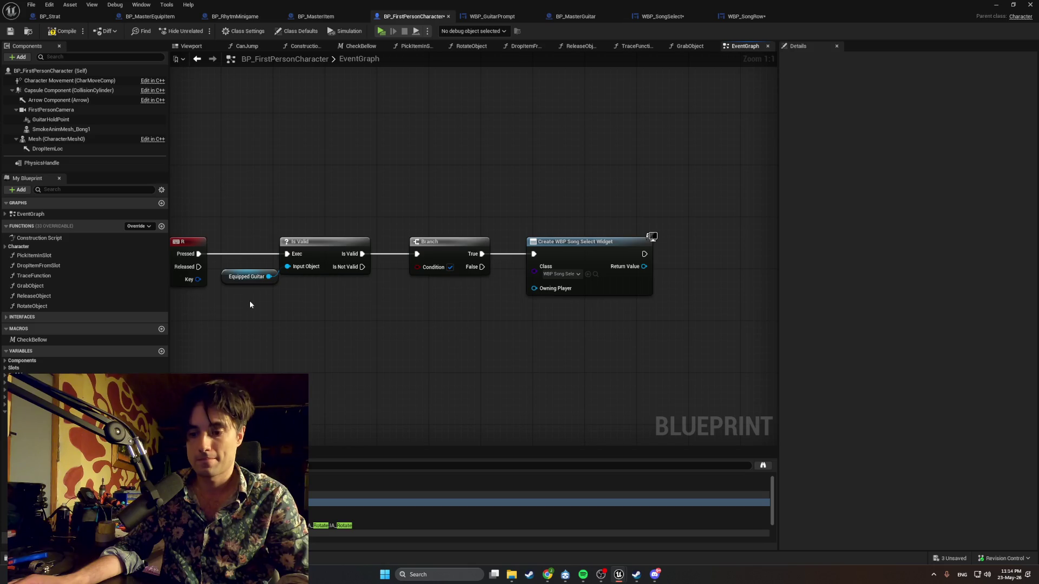
Add an Add to Viewport node whose Target is the created widget
left_click_drag(645, 253, 701, 263)
type("add to vie")
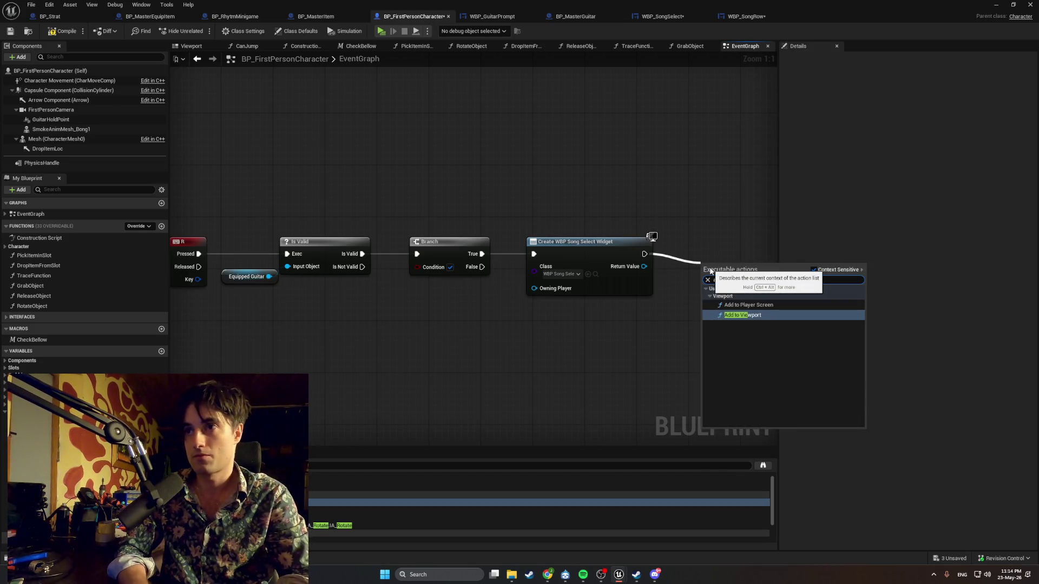
key("Return")
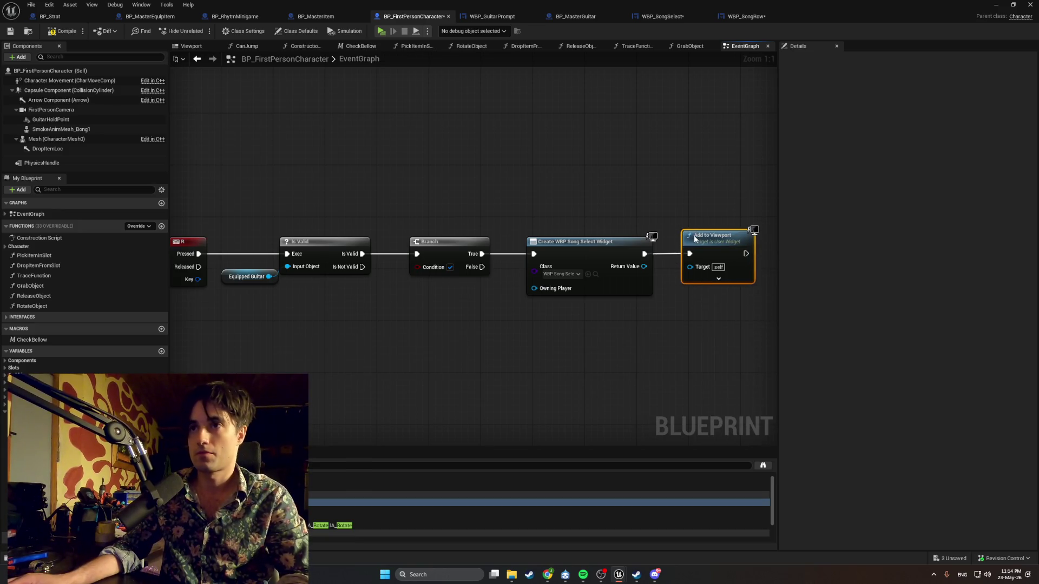
left_click(702, 209)
left_click_drag(702, 209, 569, 219)
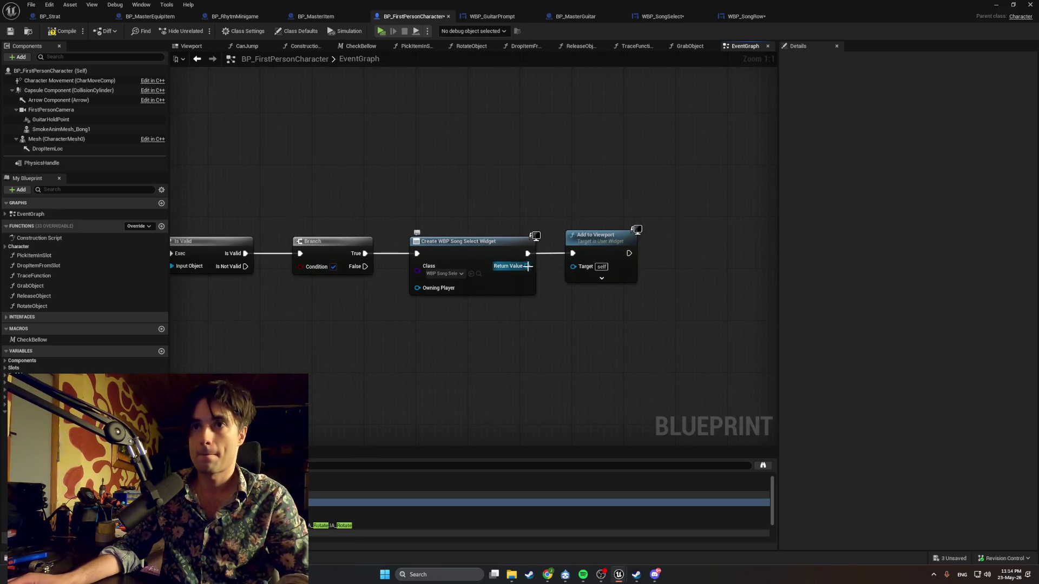
mouse_move(527, 266)
left_mouse_down()
mouse_move(573, 266)
mouse_move(582, 234)
left_mouse_up()
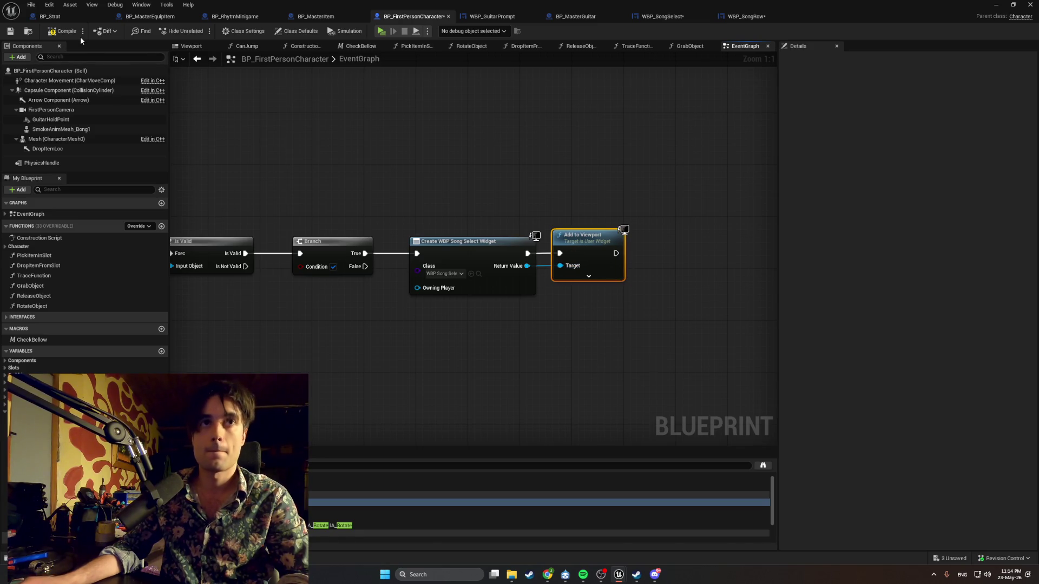
Move the Branch, Create Widget and Add to Viewport nodes left together
left_click_drag(371, 286, 450, 280)
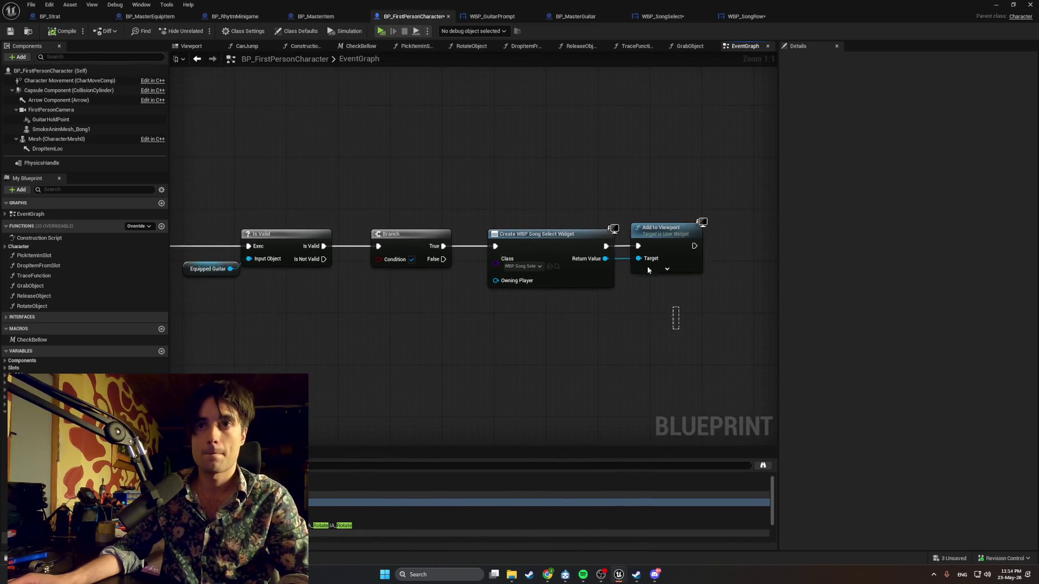
left_click(545, 244, "ctrl")
left_click_drag(544, 244, 525, 237)
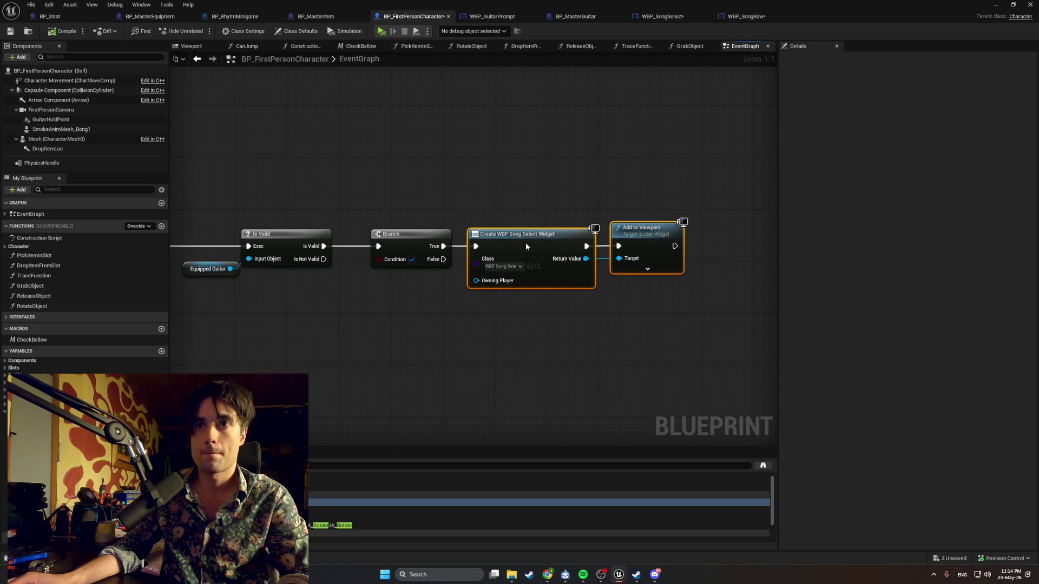
left_click(353, 313)
left_click_drag(352, 313, 404, 328)
left_click_drag(688, 324, 654, 273)
left_click_drag(588, 248, 417, 240)
Wire a Get Owning Player node into the song select widget's Owning Player
left_click(443, 300)
left_click_drag(467, 282, 371, 297)
type("get own")
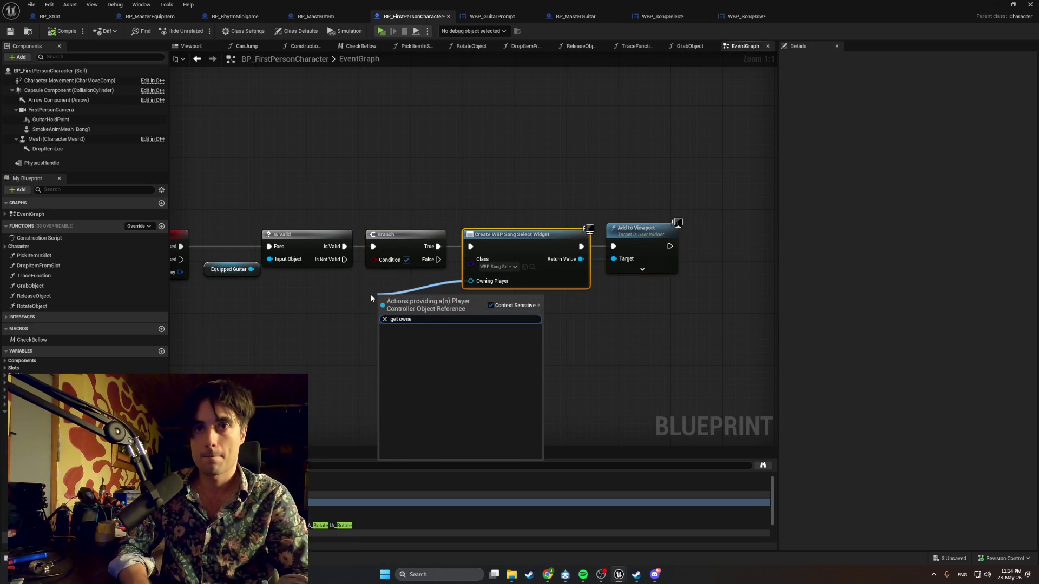
key("Return")
left_click_drag(382, 297, 392, 286)
Select the node chain and recentre the graph view on it
mouse_move(674, 338)
left_mouse_down()
mouse_move(506, 217)
mouse_move(513, 235)
left_mouse_up()
left_click(465, 343)
mouse_move(601, 367)
left_mouse_down()
mouse_move(697, 353)
mouse_move(625, 219)
mouse_move(492, 203)
mouse_move(478, 224)
left_mouse_up()
left_click(633, 366)
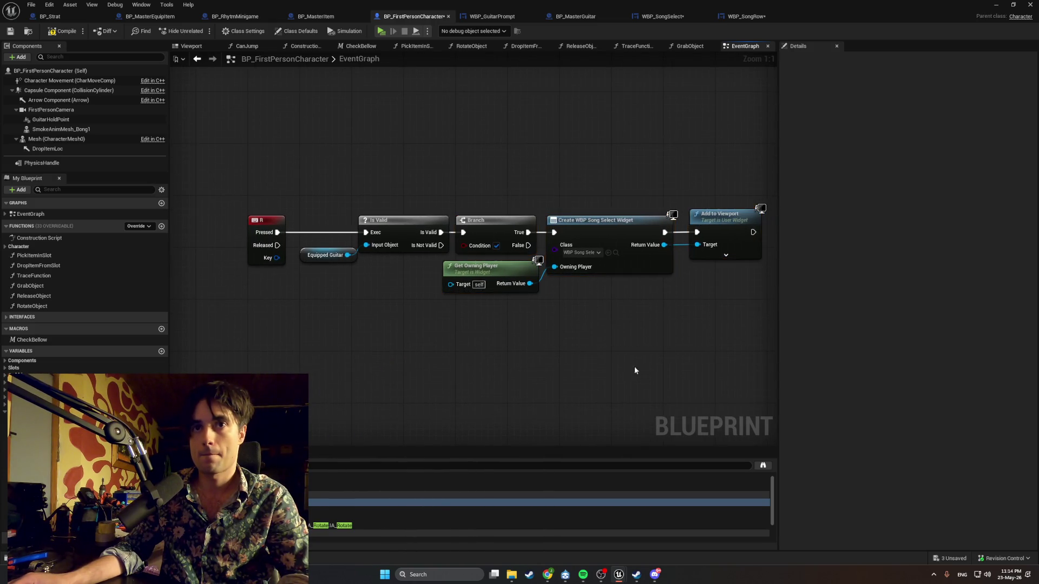
mouse_move(709, 375)
left_mouse_down()
mouse_move(395, 158)
mouse_move(340, 158)
left_mouse_up()
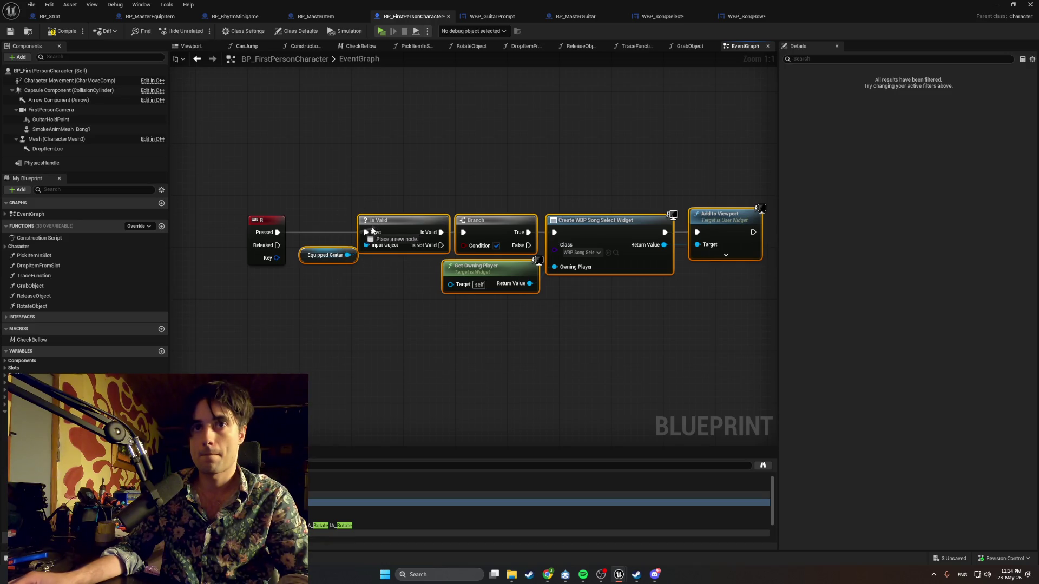
right_click(381, 228)
left_click(424, 191)
left_click_drag(424, 191, 337, 192)
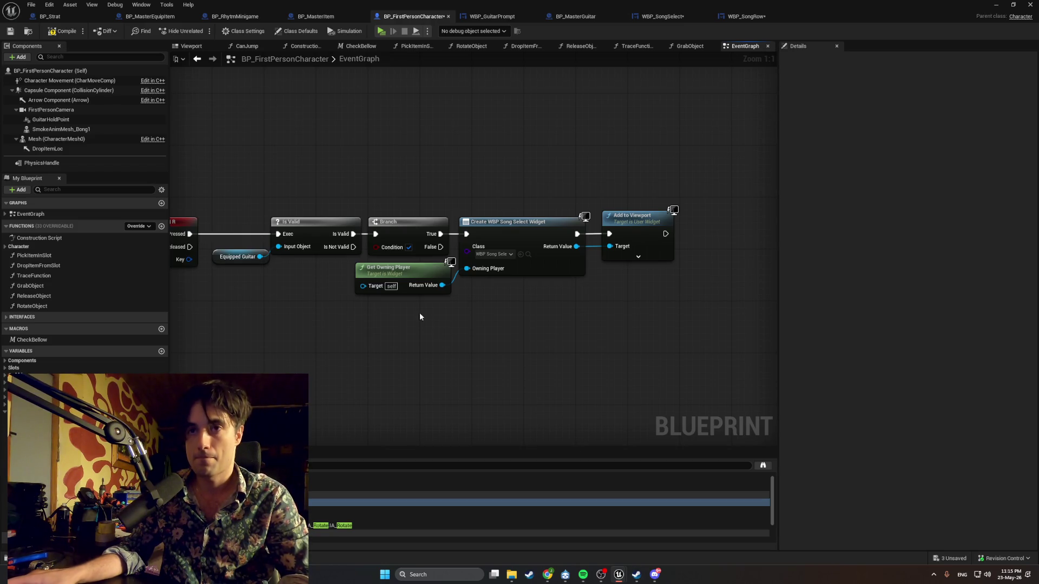
Replace Get Owning Player with Get Player Controller on Owning Player, then screenshot the chain
left_click(414, 282)
key("Delete")
left_click_drag(466, 269, 396, 291)
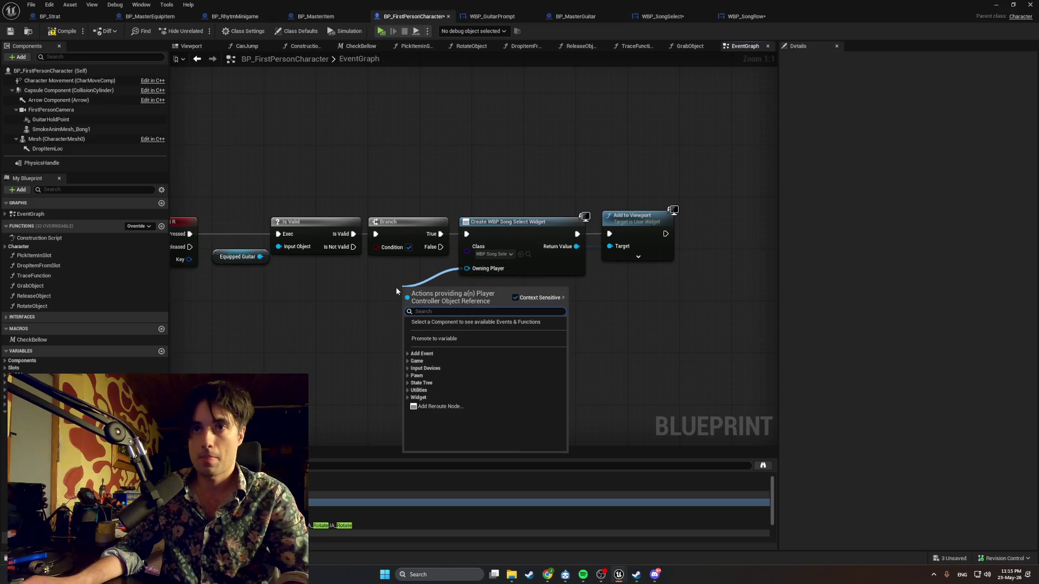
type("get player contro")
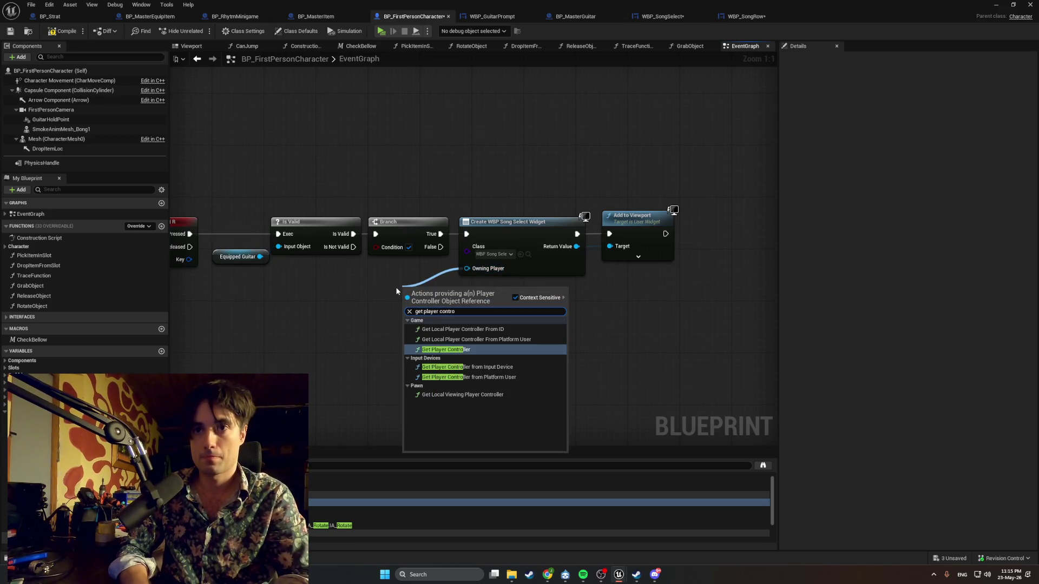
key("Return")
left_click_drag(433, 288, 377, 271)
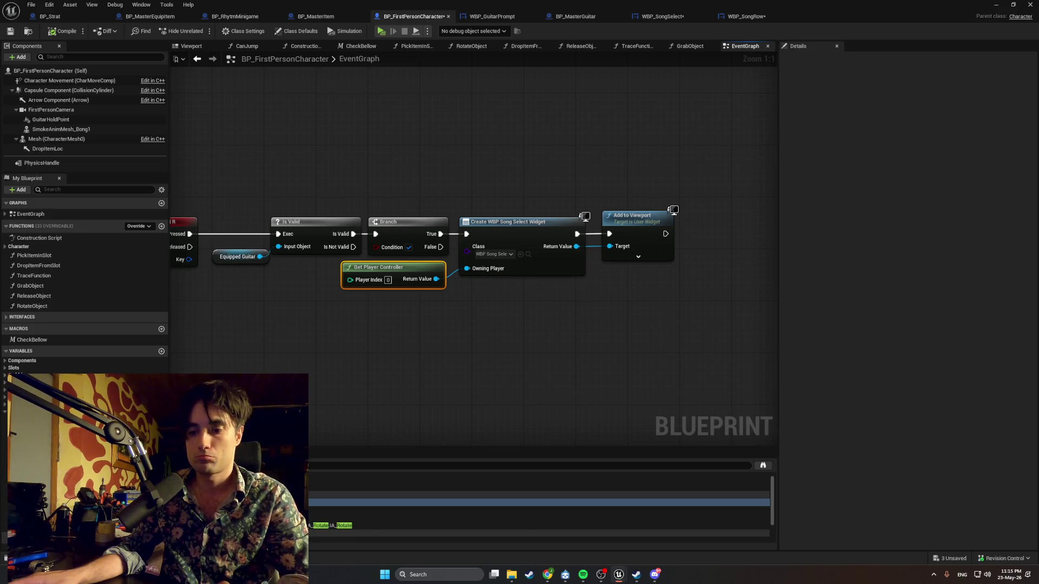
left_click_drag(349, 344, 391, 343)
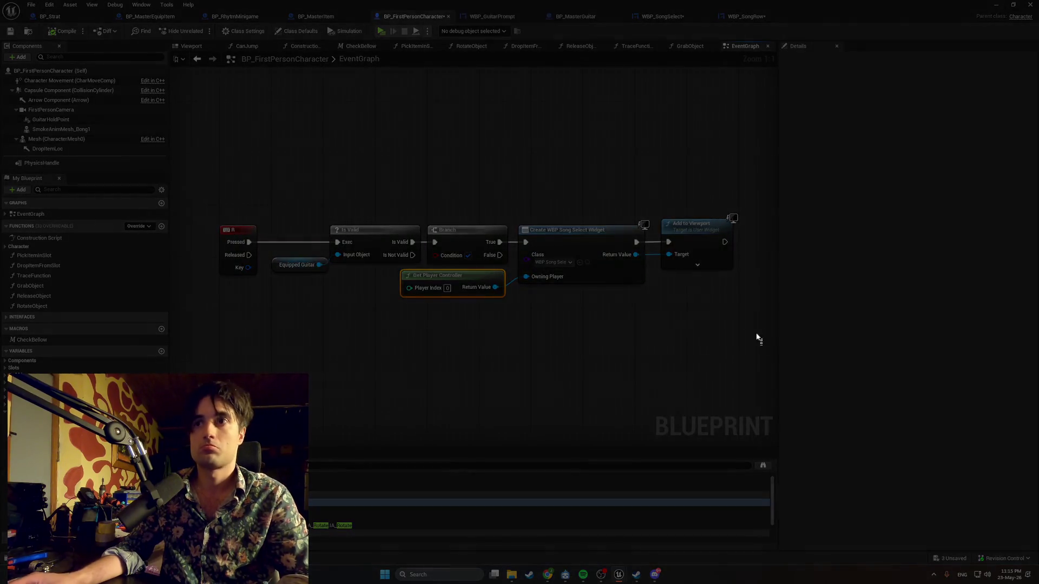
left_click_drag(757, 335, 196, 183)
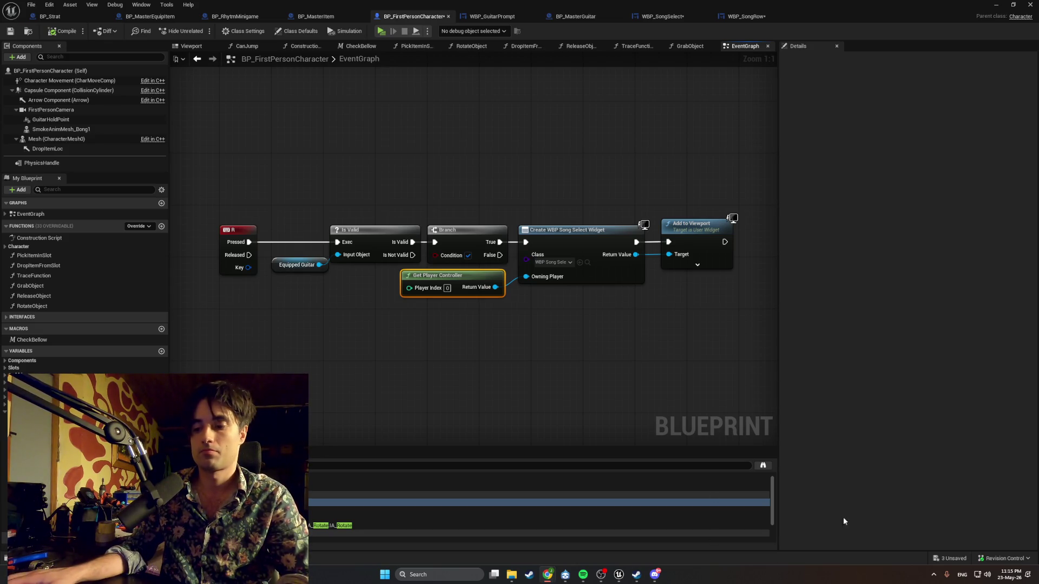
Run a standalone play test, open the Choose Song menu in-game and snip a screenshot of it
double_click(547, 8)
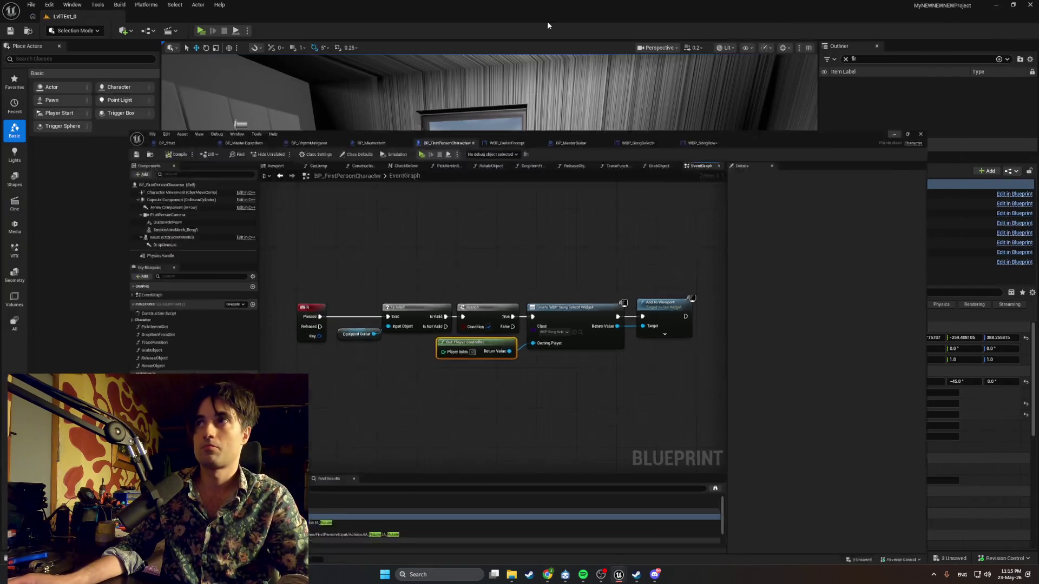
left_click(548, 25)
key("alt+Tab")
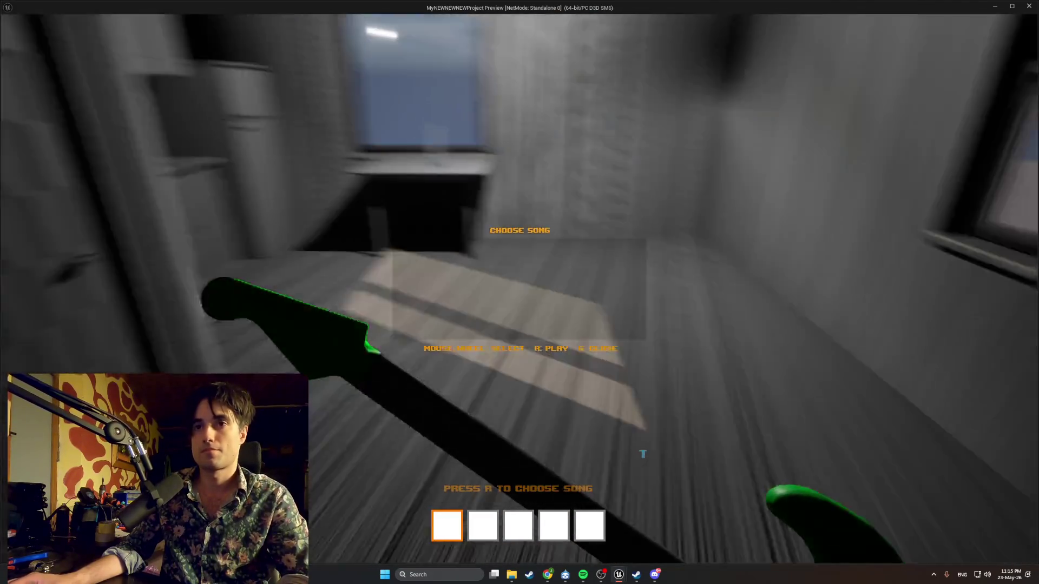
scroll(520, 292, "up", 1)
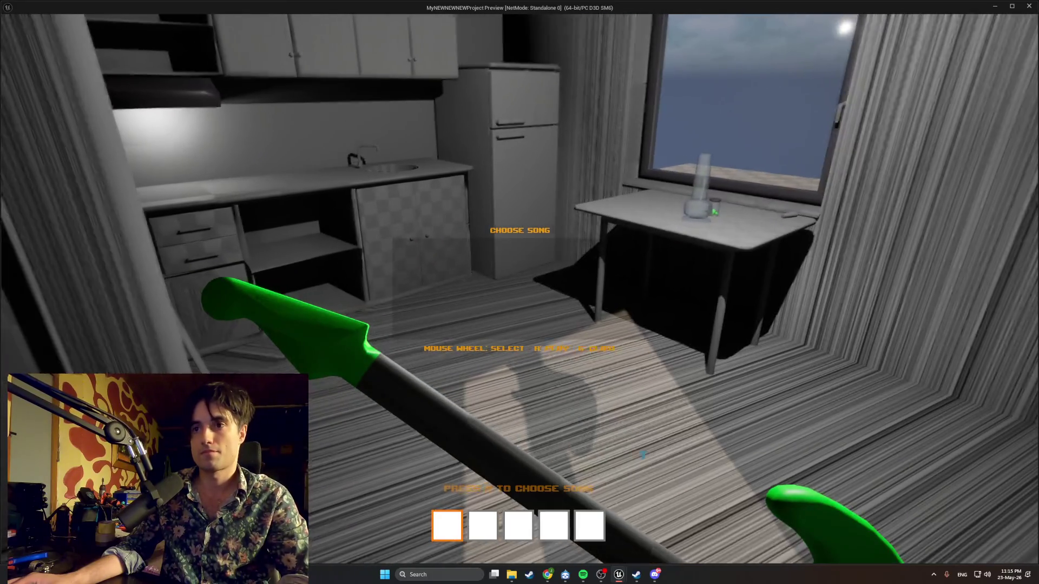
key("super+shift+s")
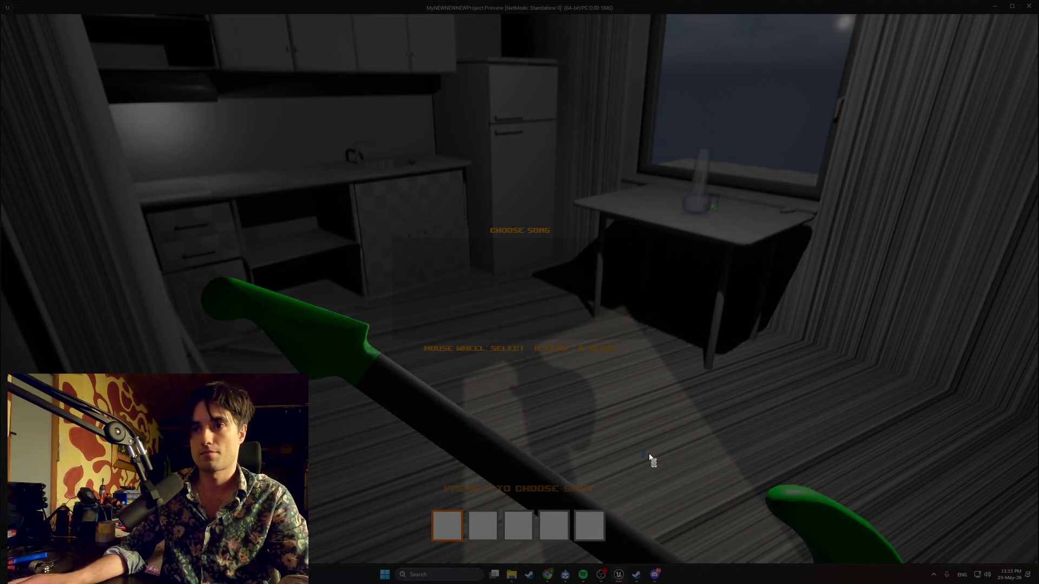
mouse_move(656, 467)
left_mouse_down()
mouse_move(494, 245)
mouse_move(373, 207)
left_mouse_up()
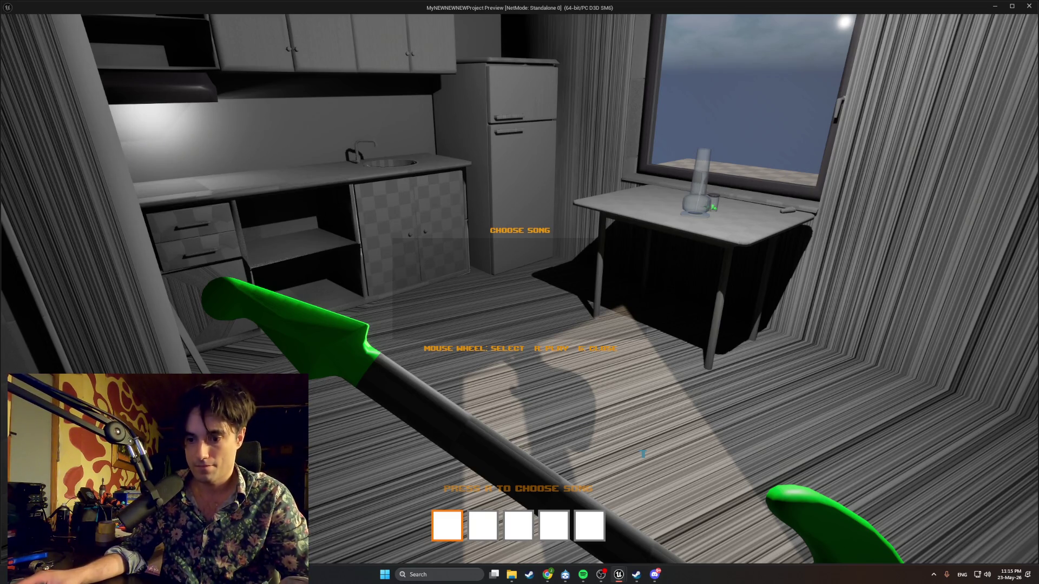
Stop the play test and return to the character blueprint graph
key("Escape")
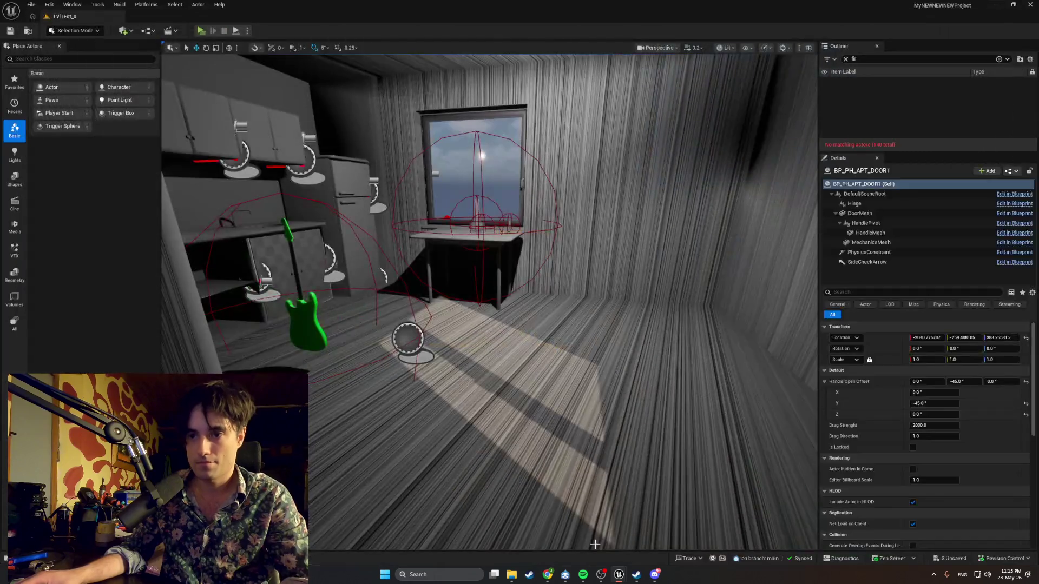
mouse_move(619, 575)
left_click(657, 544)
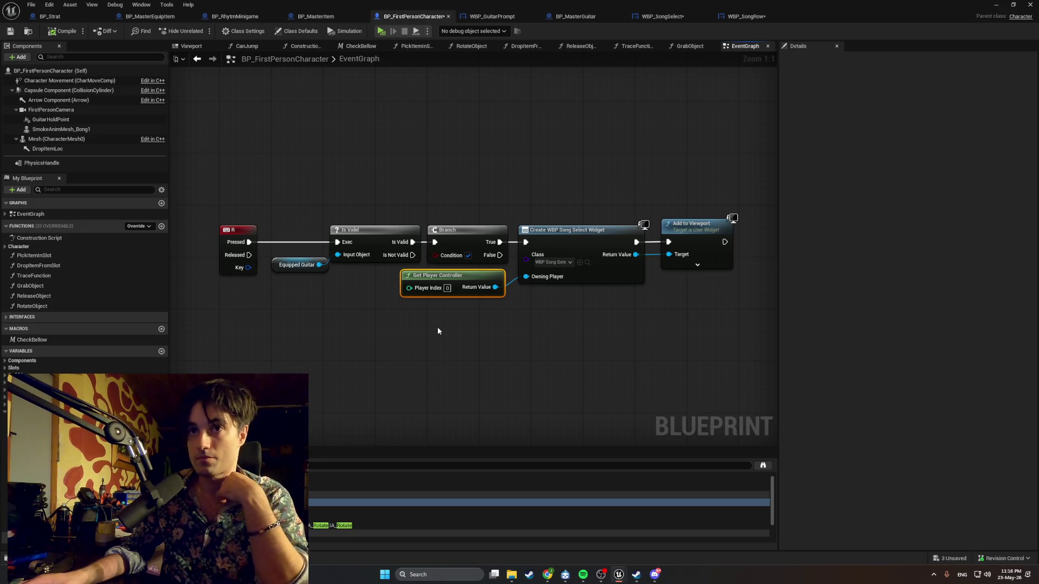
left_click_drag(438, 277, 432, 317)
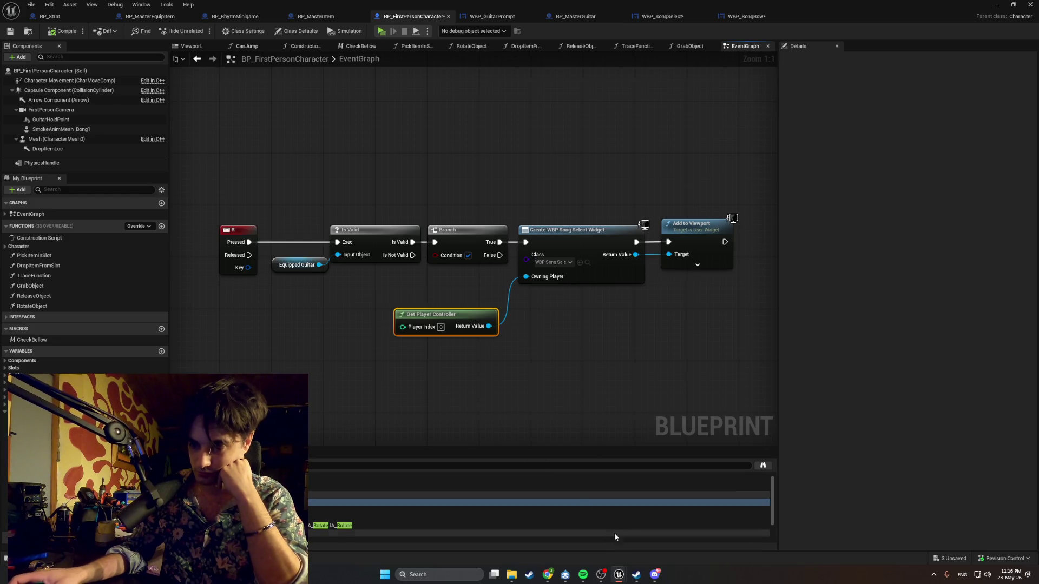
Delete the Branch, wire Is Valid directly into Create WBP Song Select Widget, tidy nodes and compile
left_click(458, 229)
key("Delete")
left_click_drag(412, 242, 525, 242)
mouse_move(761, 415)
left_mouse_down()
mouse_move(696, 318)
mouse_move(400, 192)
left_mouse_up()
left_click_drag(544, 235, 460, 235)
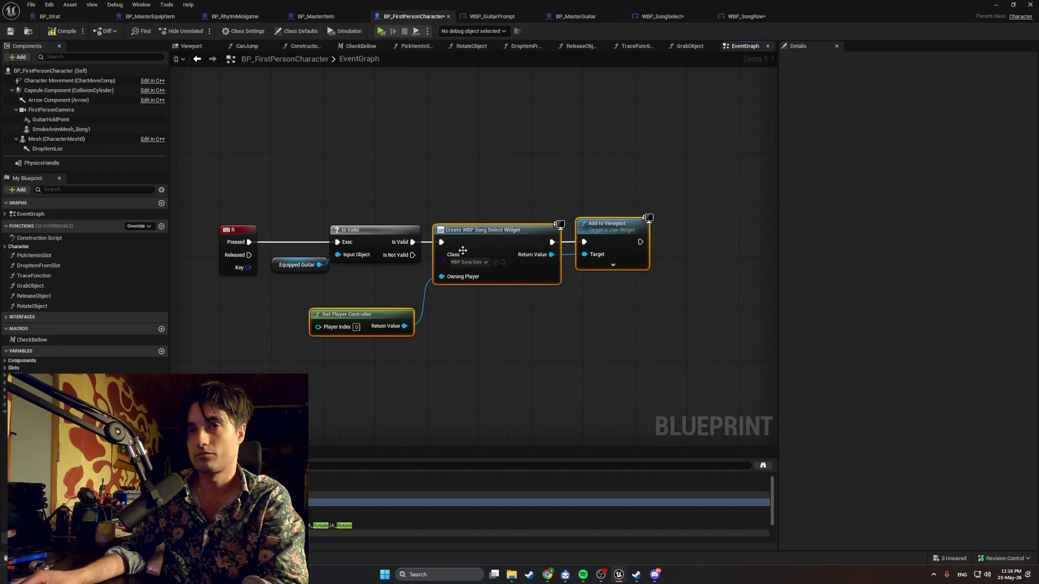
left_click(373, 346)
left_click_drag(379, 312, 379, 285)
left_click(477, 307)
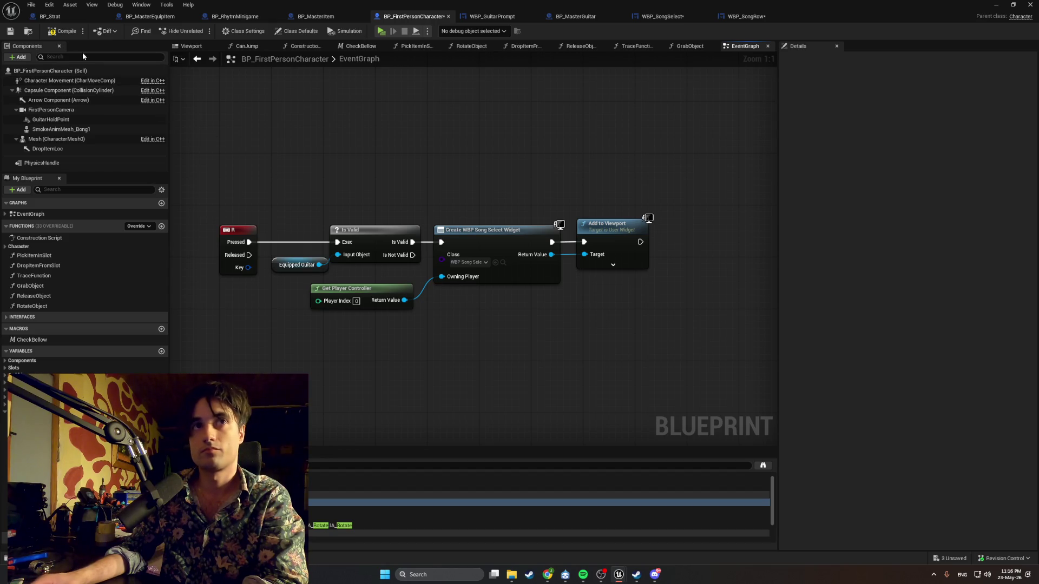
left_click(66, 31)
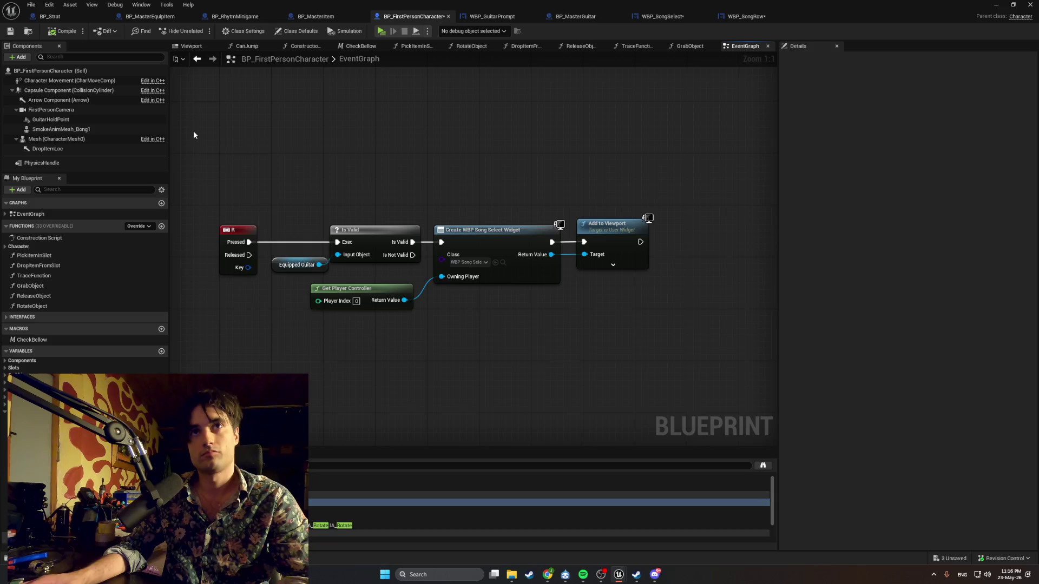
Replace the R key event with a Keyboard E event wired into Is Valid, and recompile
left_click(227, 227)
key("Delete")
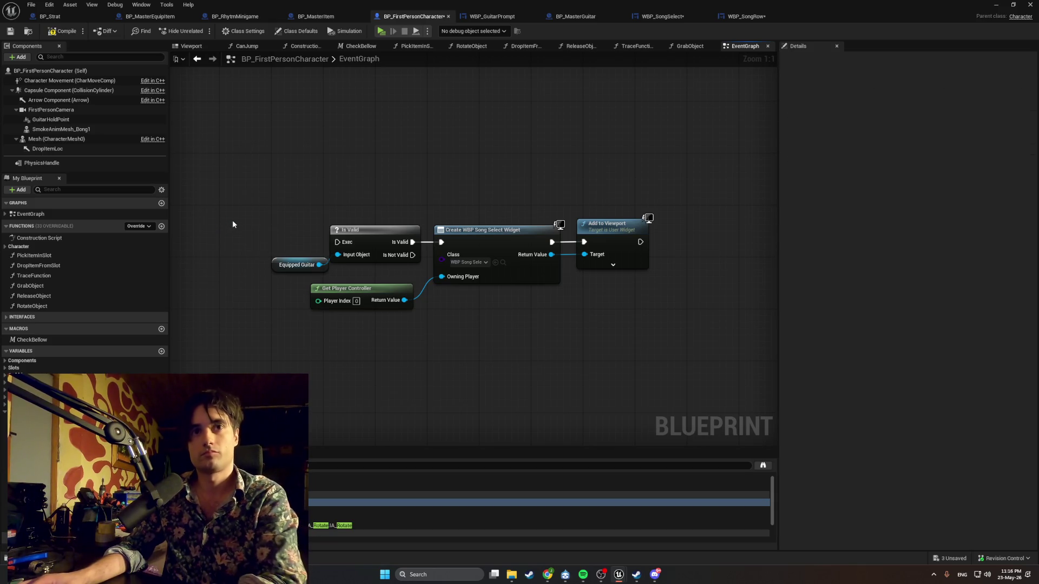
right_click(231, 224)
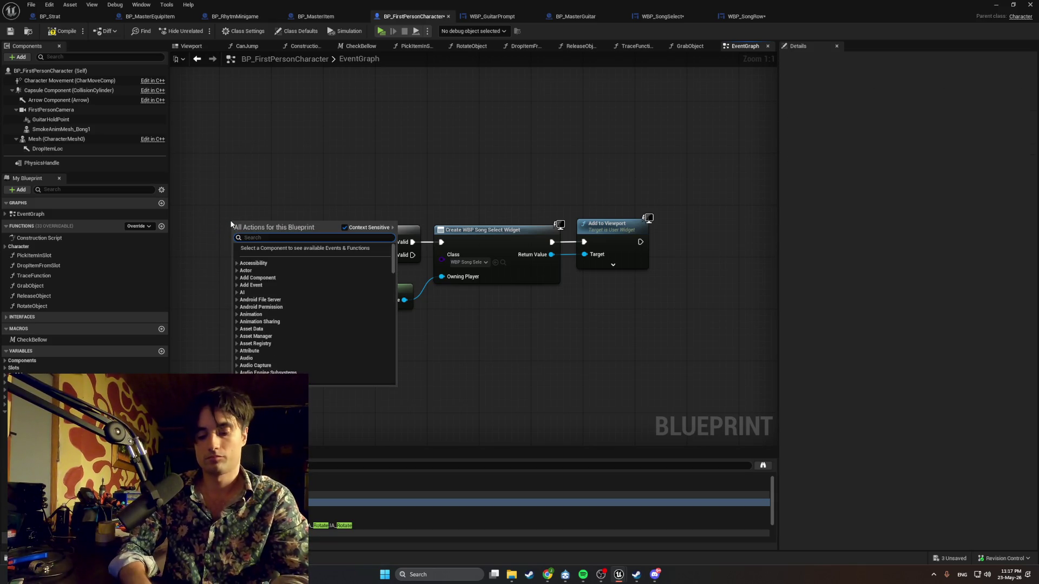
type("keyboard E")
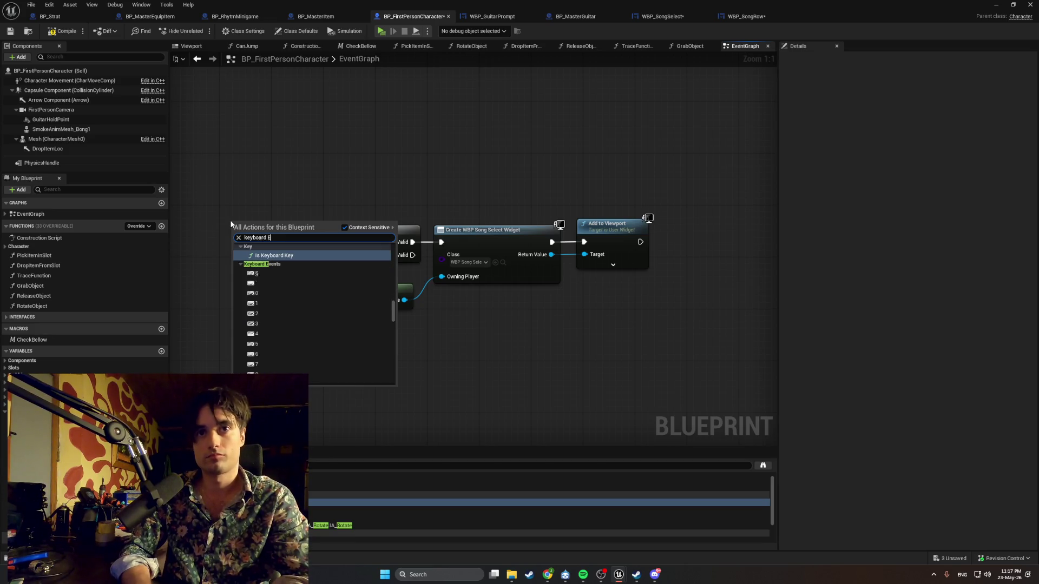
scroll(300, 309, "down", 4)
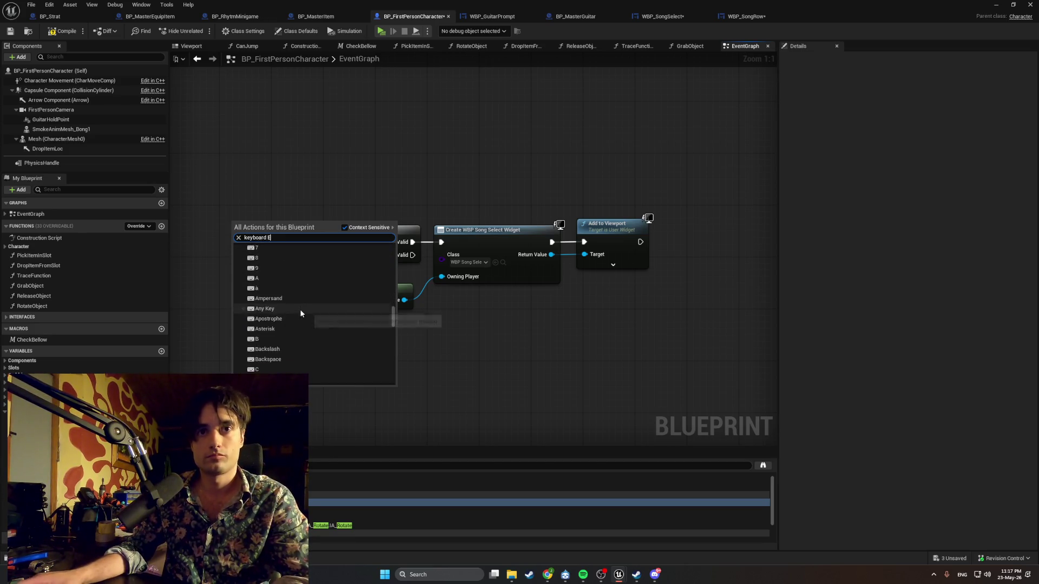
scroll(300, 310, "down", 5)
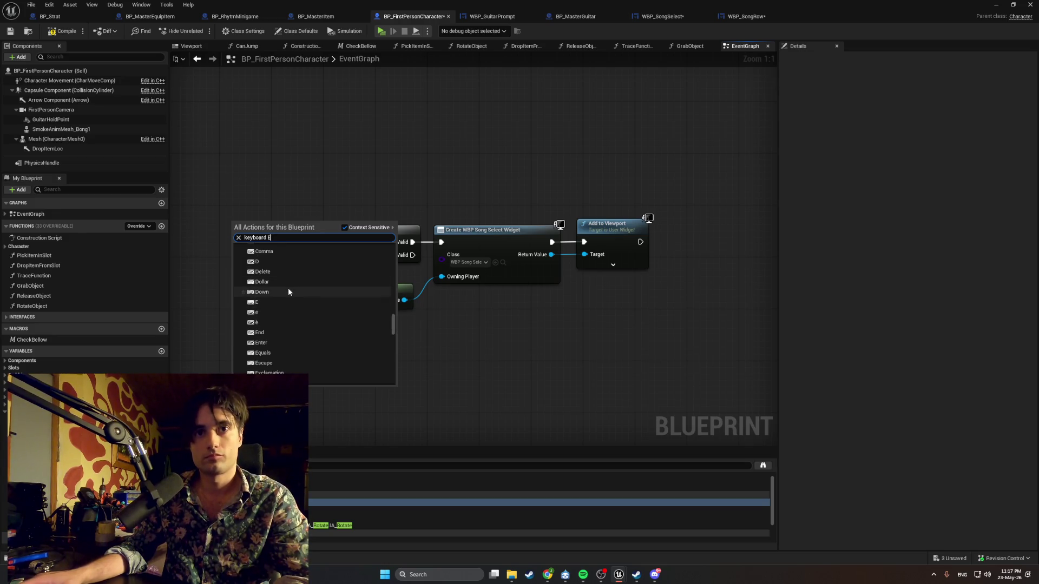
left_click(292, 302)
left_click_drag(255, 235, 339, 244)
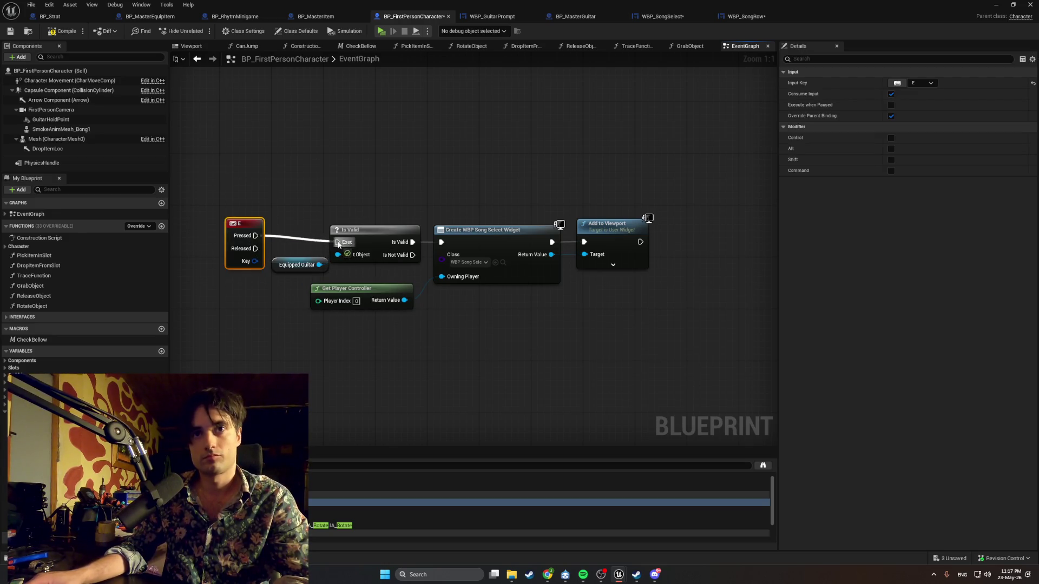
left_click_drag(252, 219, 252, 228)
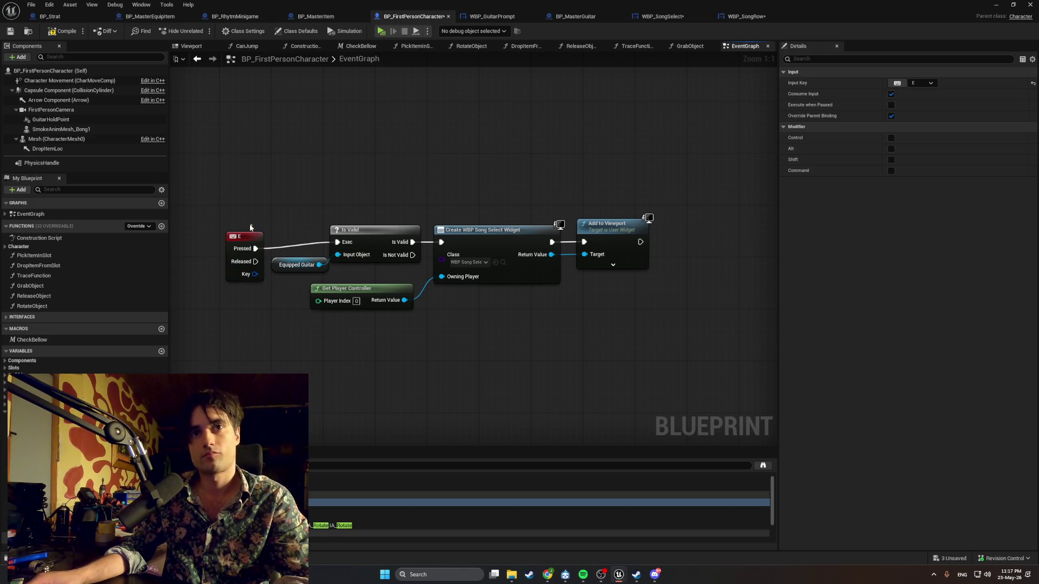
left_click(66, 33)
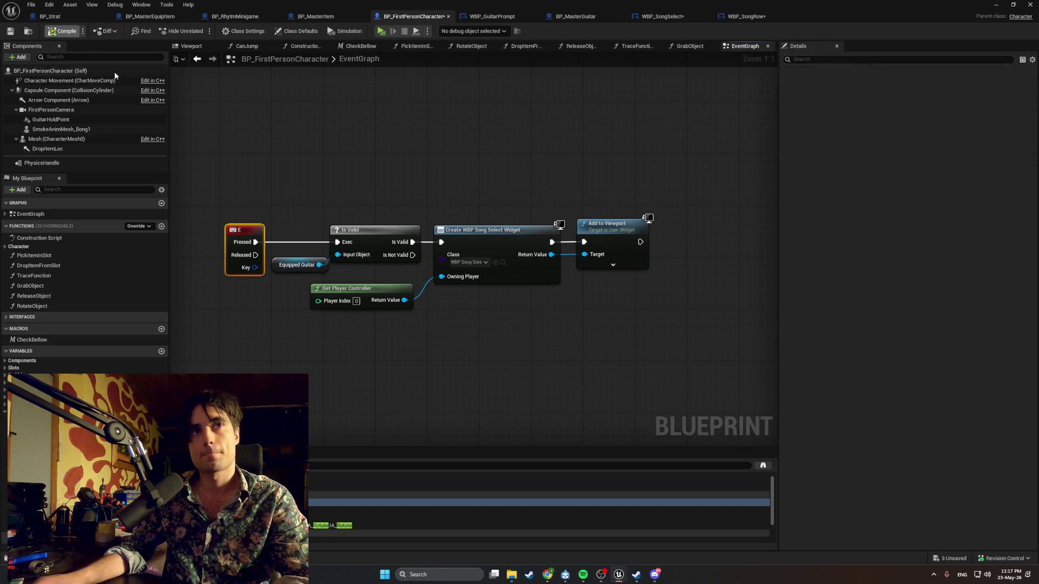
Look through the GuitarPrompt, MasterGuitar and SongRow tabs, ending on WBP_SongSelect's Designer view
left_click(489, 16)
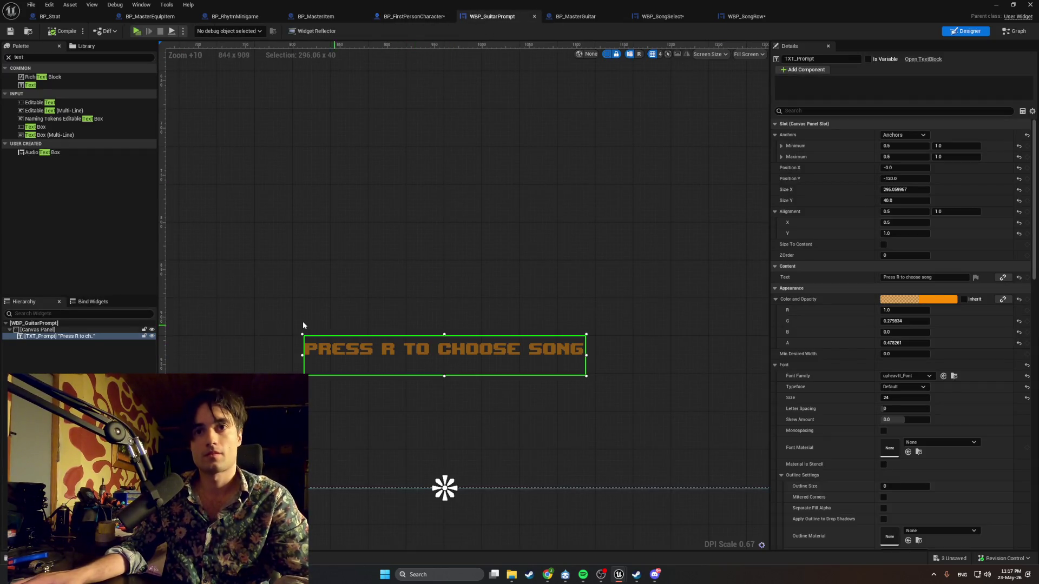
left_click(607, 19)
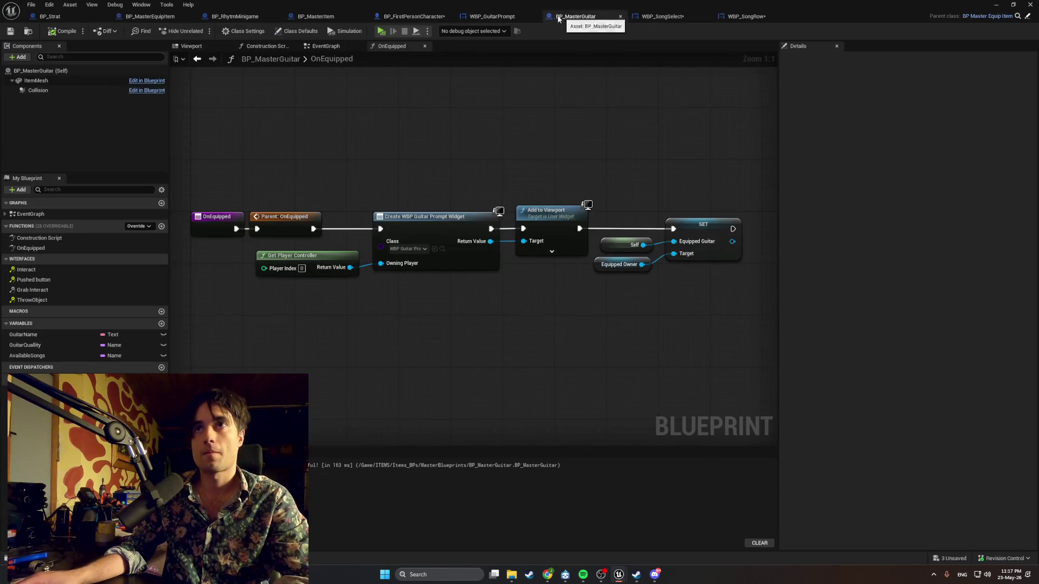
left_click(663, 16)
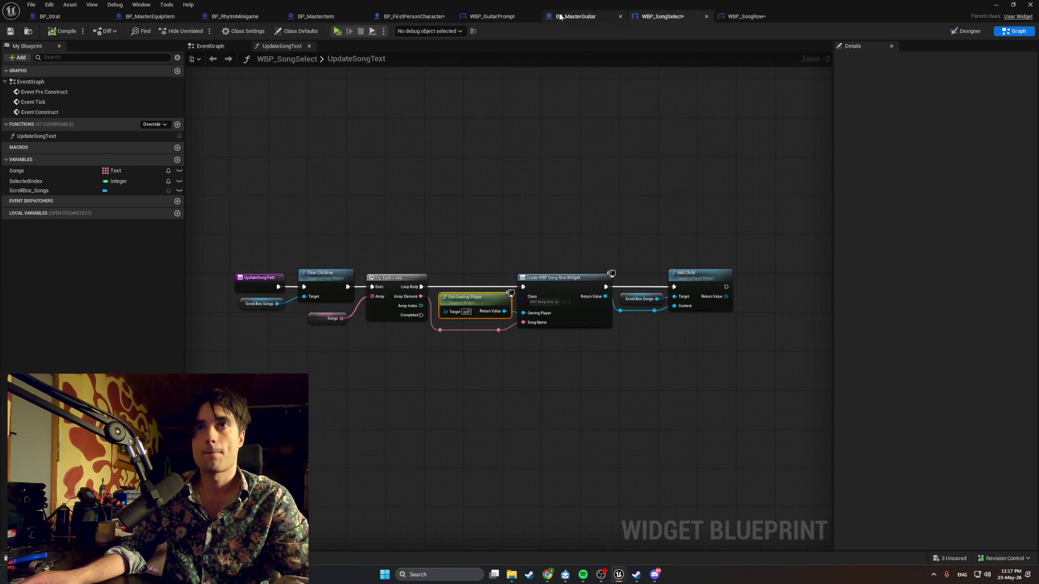
left_click(492, 17)
scroll(364, 184, "down", 4)
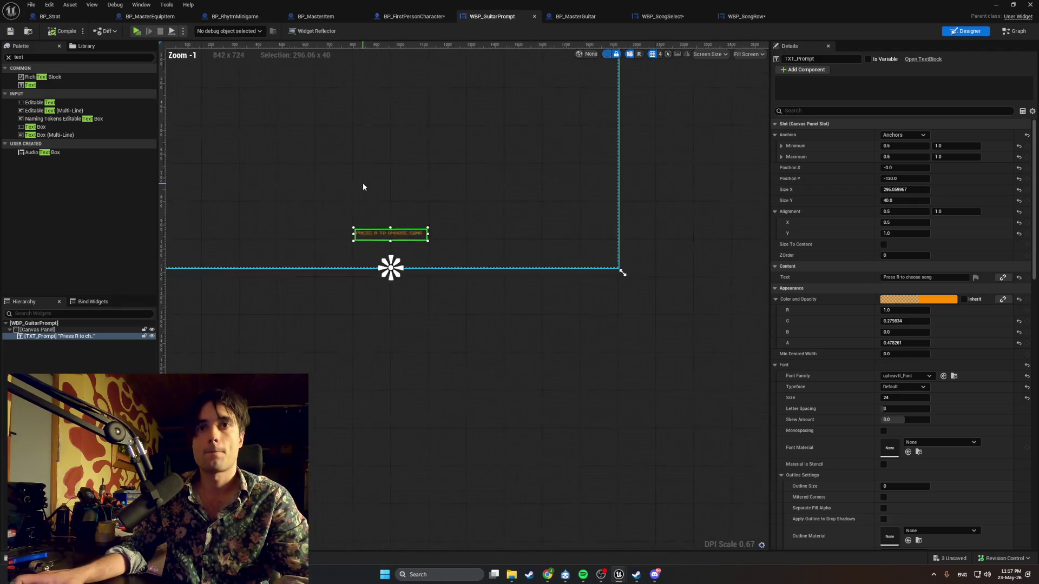
scroll(363, 186, "down", 1)
scroll(368, 213, "up", 4)
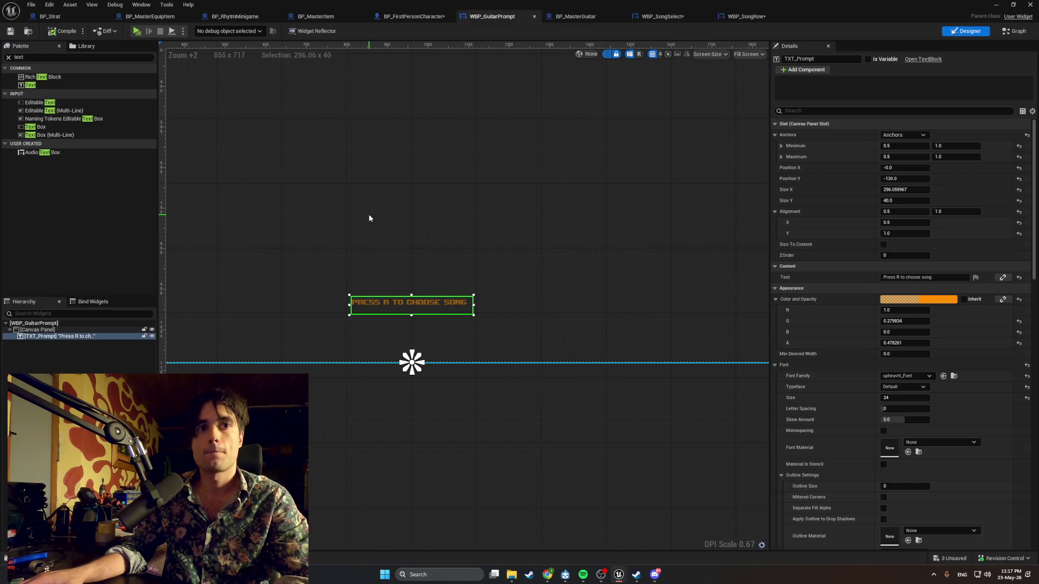
left_click(737, 18)
left_click(661, 16)
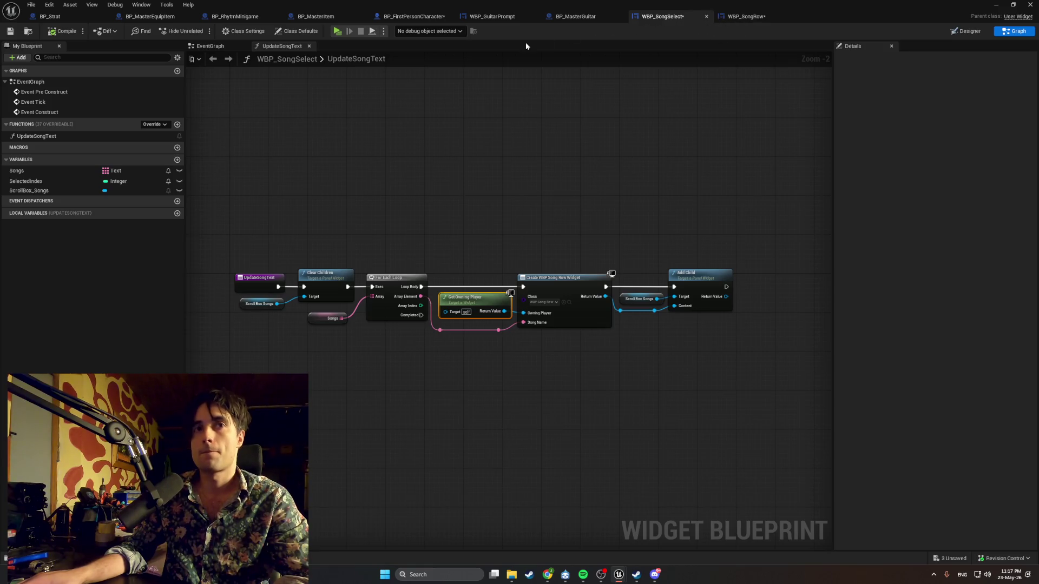
left_click(965, 31)
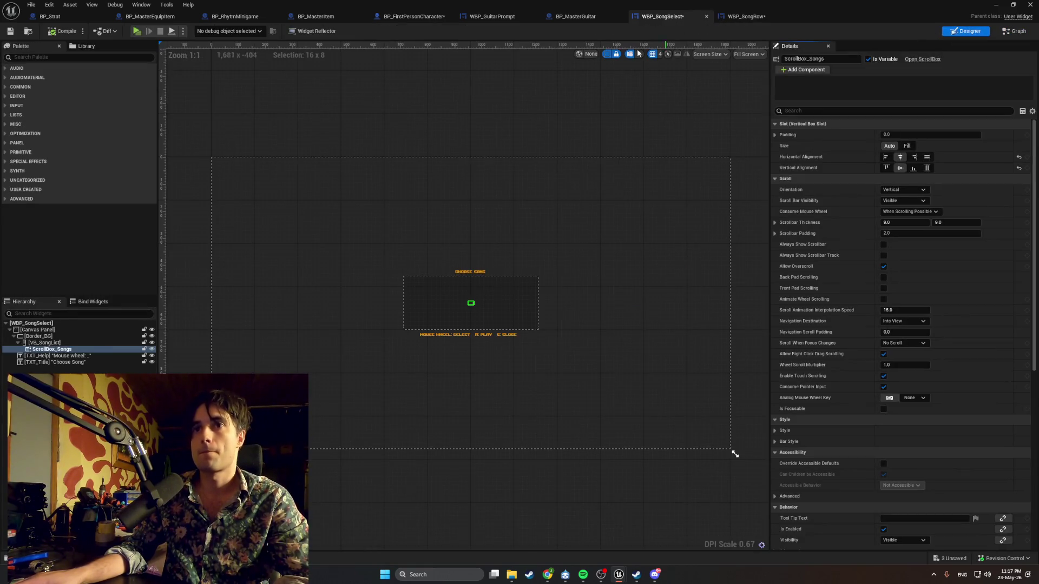
Set the help text to font size 20, widen its box and set Position X to 0
scroll(505, 297, "up", 5)
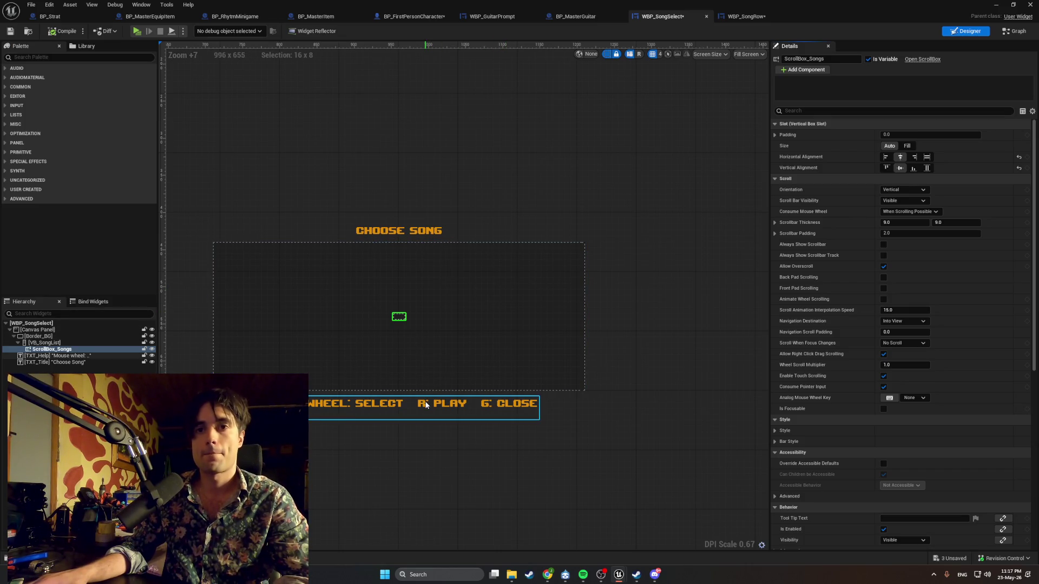
left_click(426, 404)
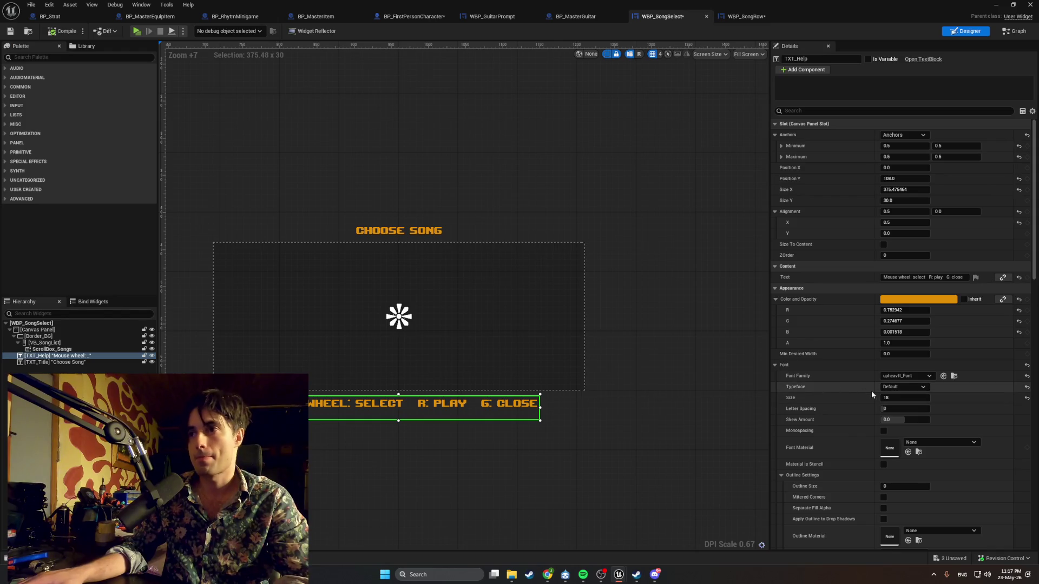
left_click(900, 398)
type("20")
key("Return")
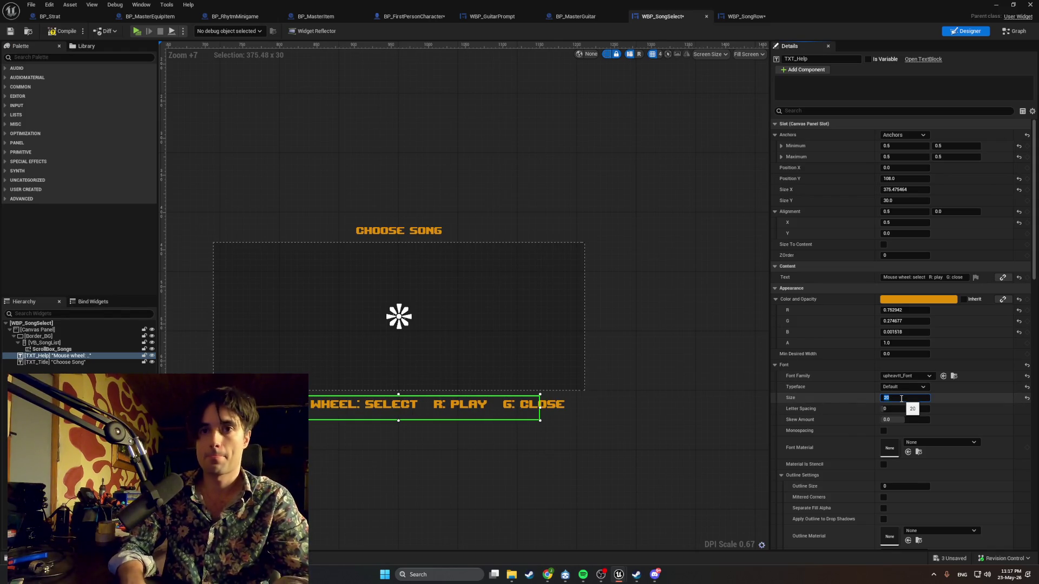
left_click_drag(540, 407, 567, 407)
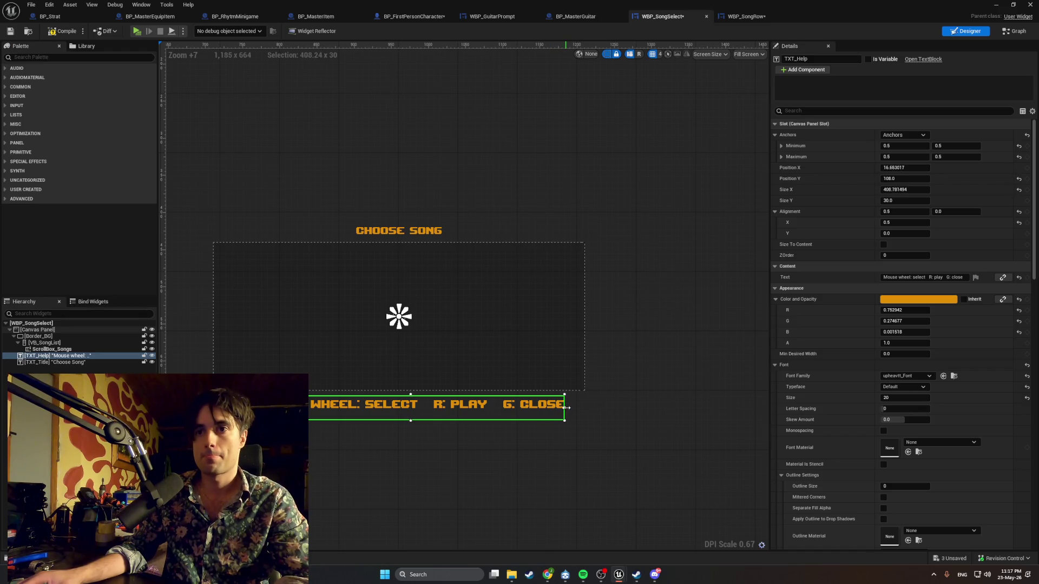
left_click(908, 167)
type("0")
key("Return")
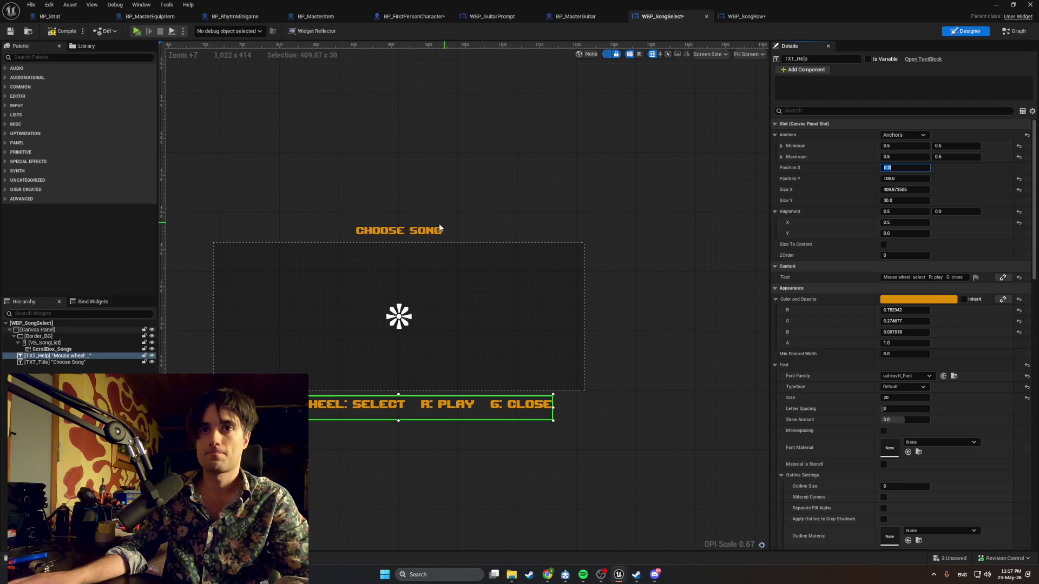
Give the CHOOSE SONG title font size 20, a wider box and Position X 0
left_click(438, 227)
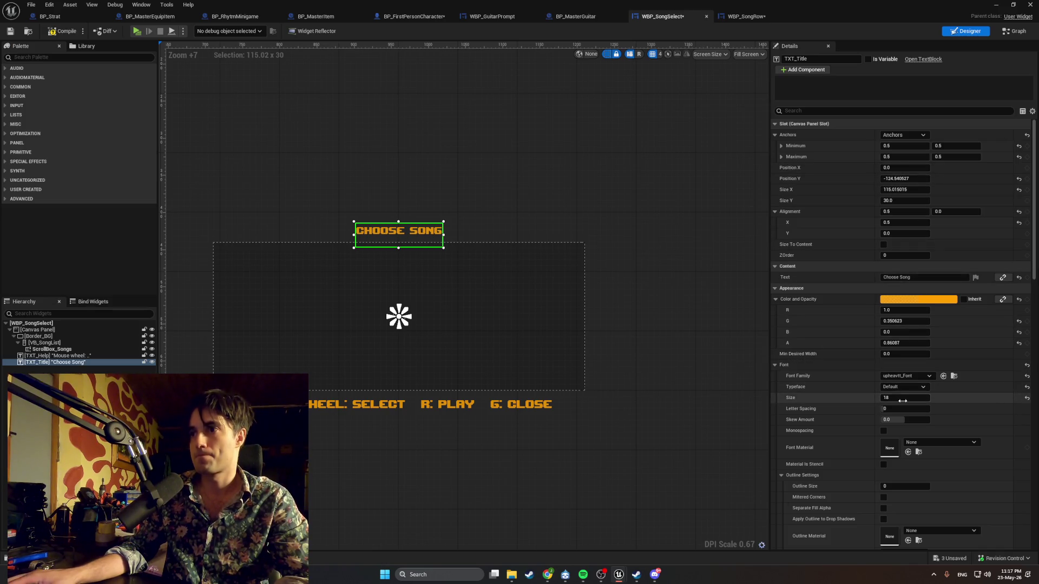
key("Return")
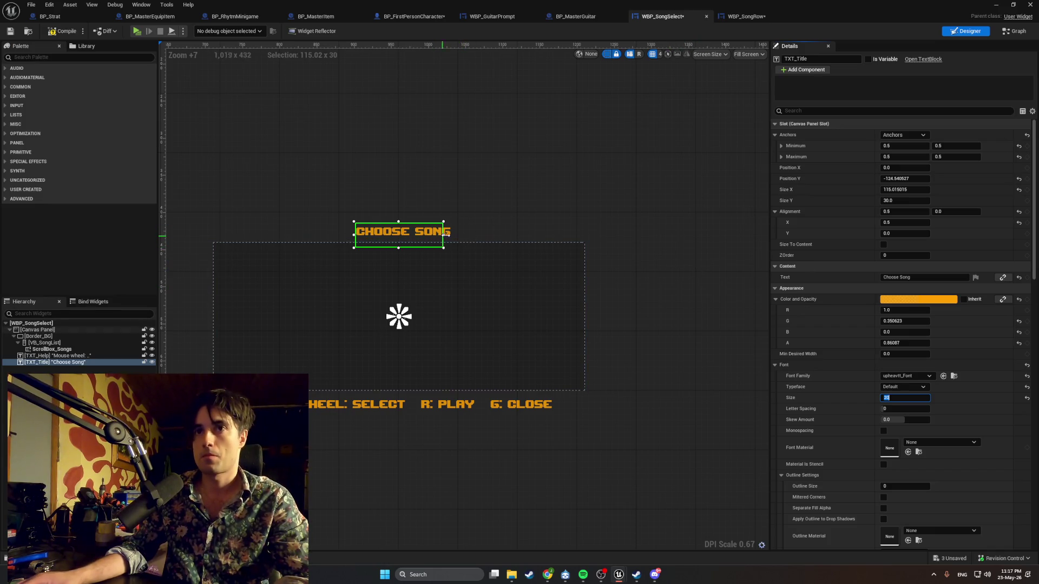
left_click_drag(443, 234, 454, 235)
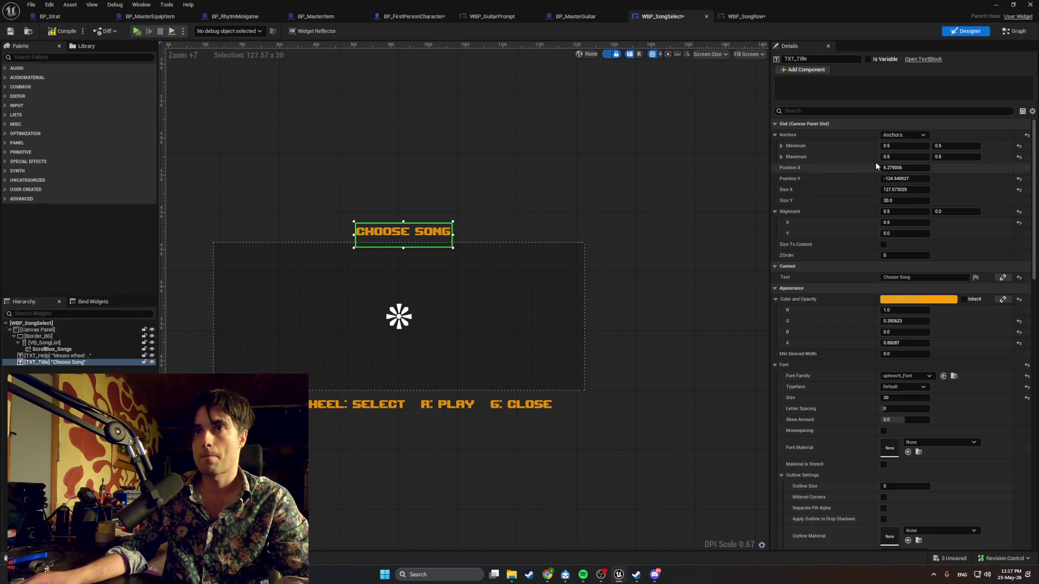
left_click(907, 168)
type("0")
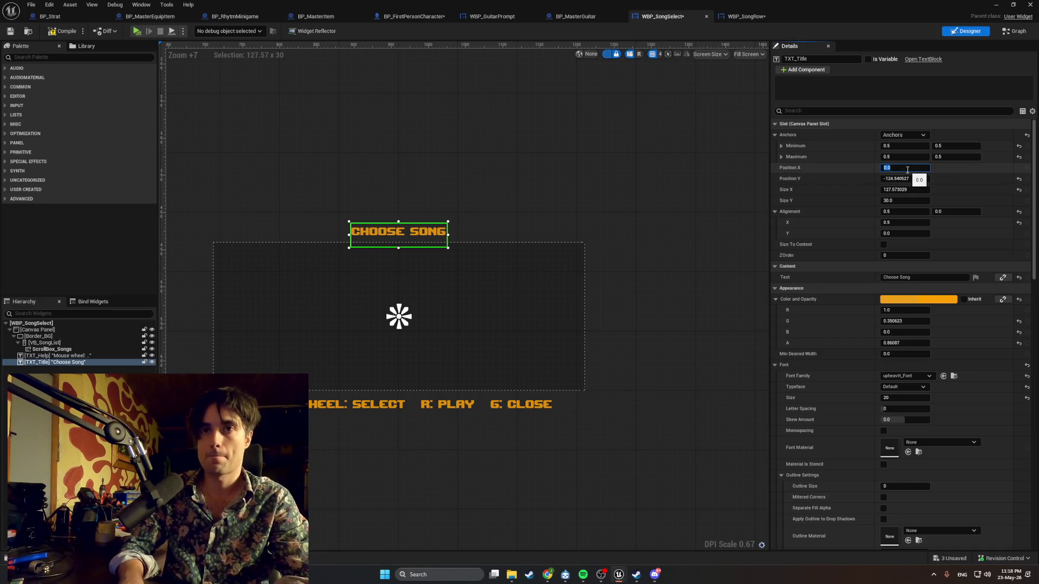
left_click(545, 190)
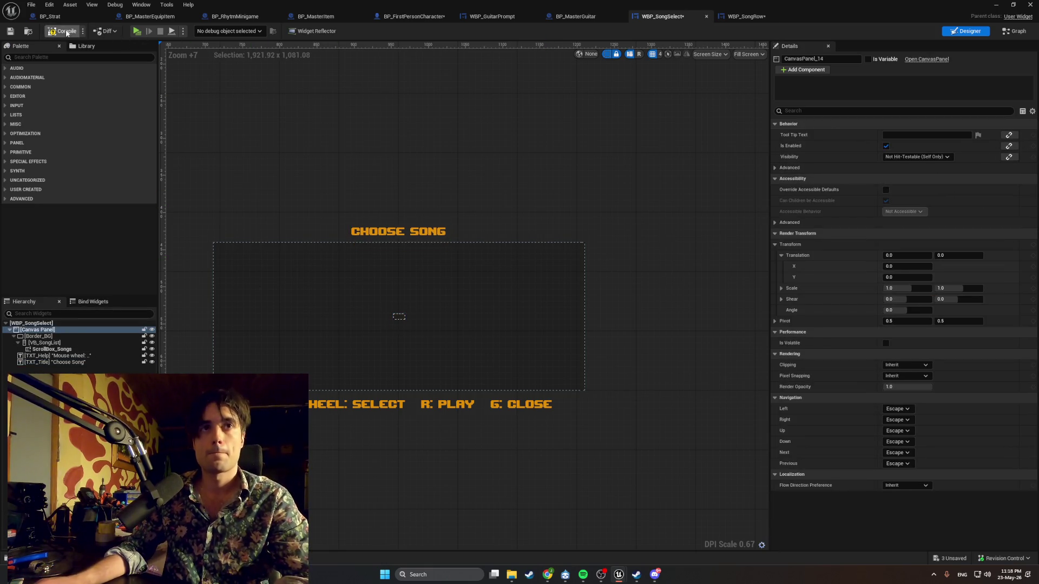
Edit TXT_Help's text, replacing 'R:' with 'E:' so it reads 'E: play'
left_click(392, 408)
left_click(926, 278)
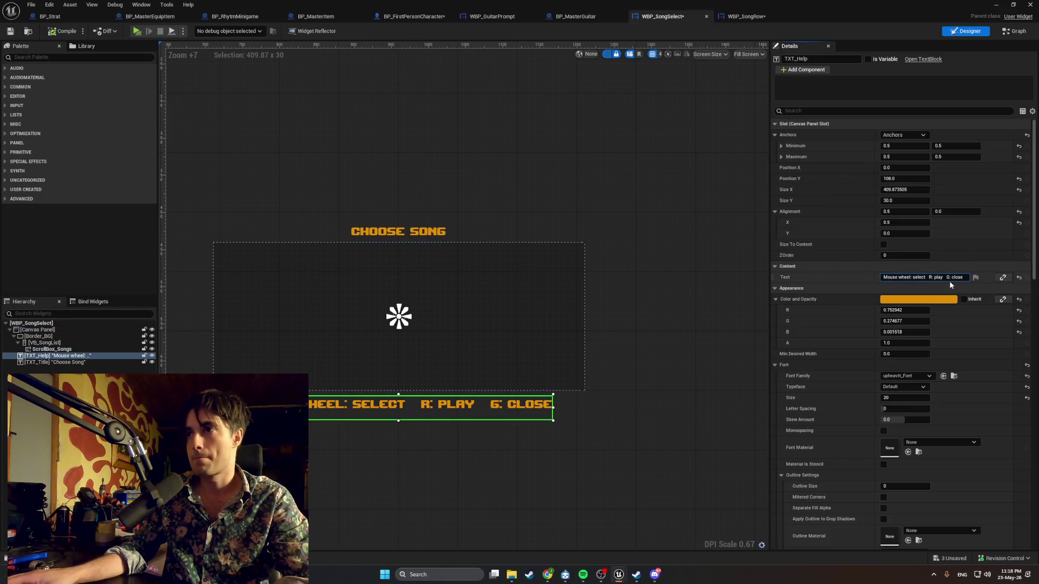
key("Delete")
key("Delete")
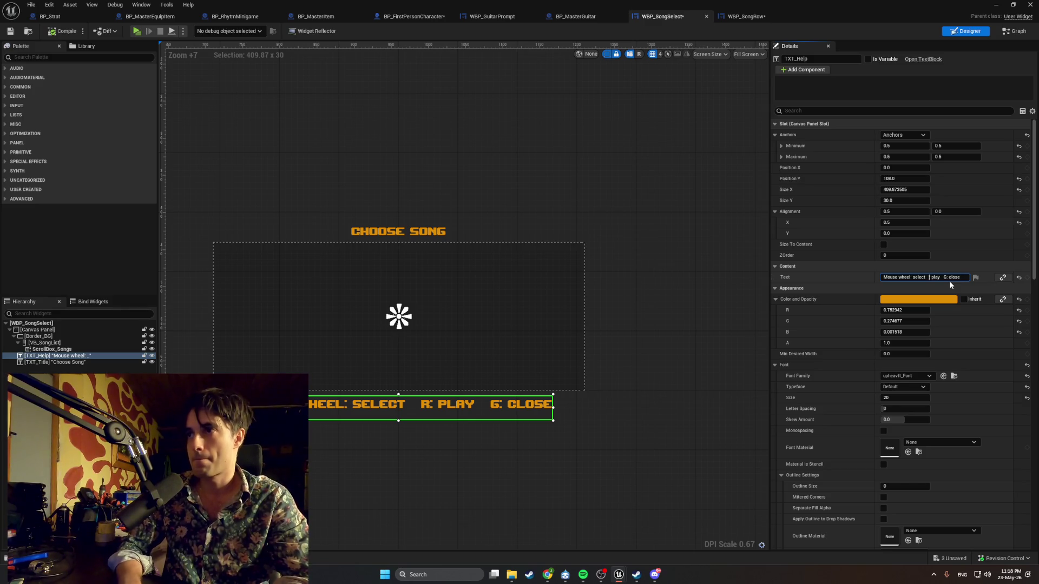
type("E:")
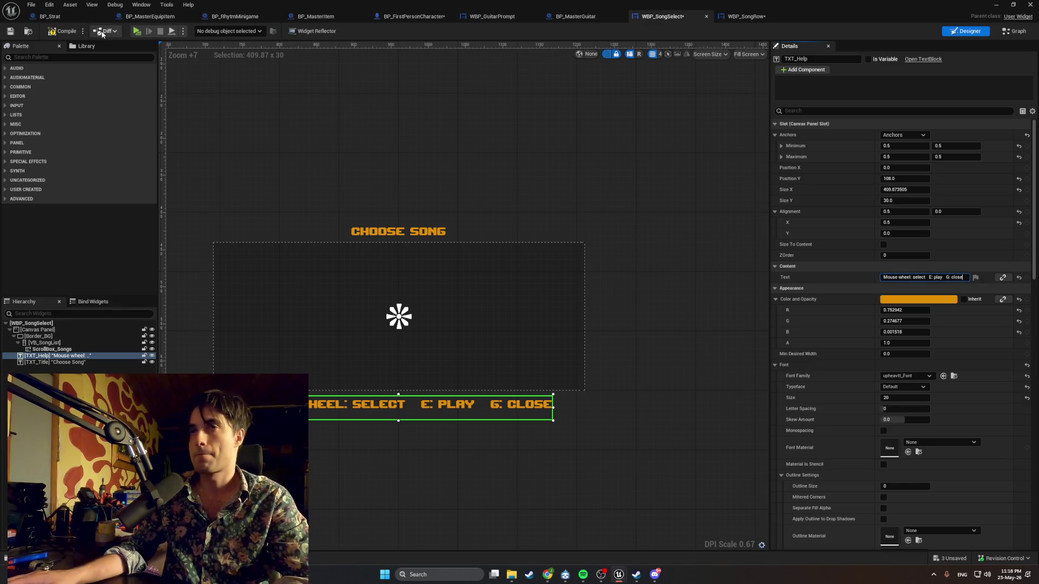
key("Return")
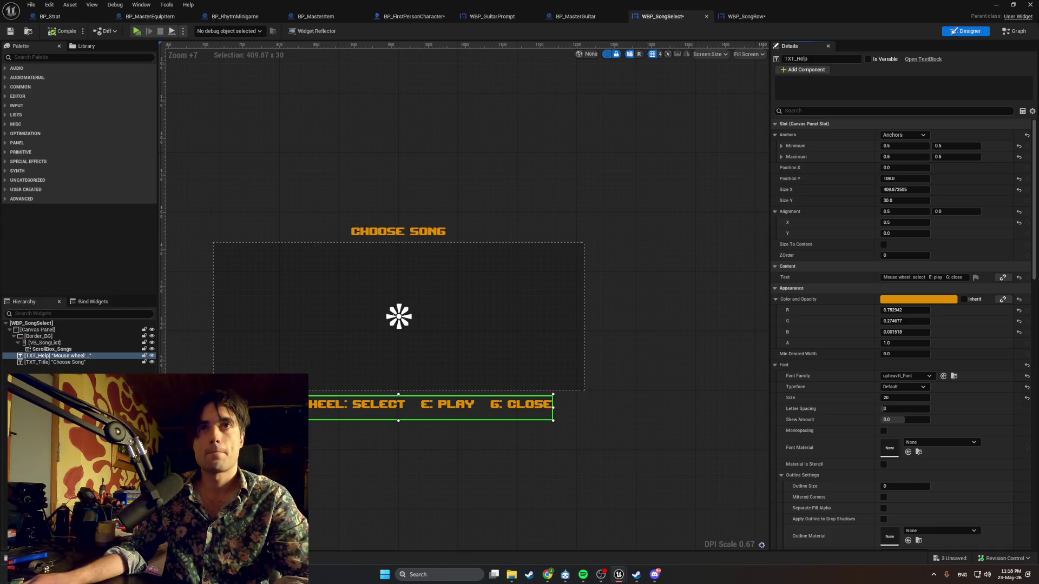
Play-test the level, equipping the guitar with E to bring up the Choose Song menu
key("alt+Tab")
left_click(206, 31)
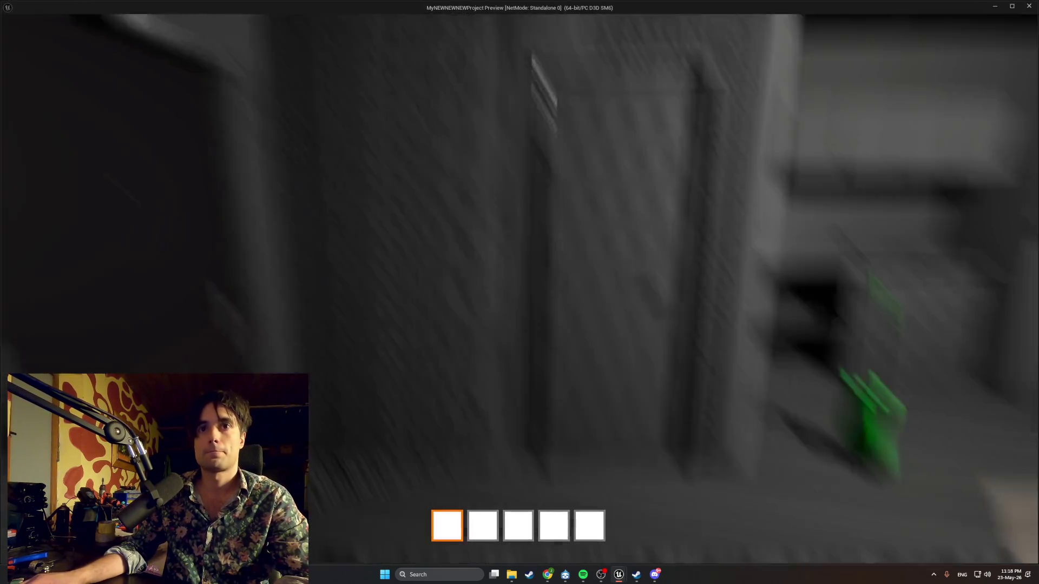
key("e")
key("r")
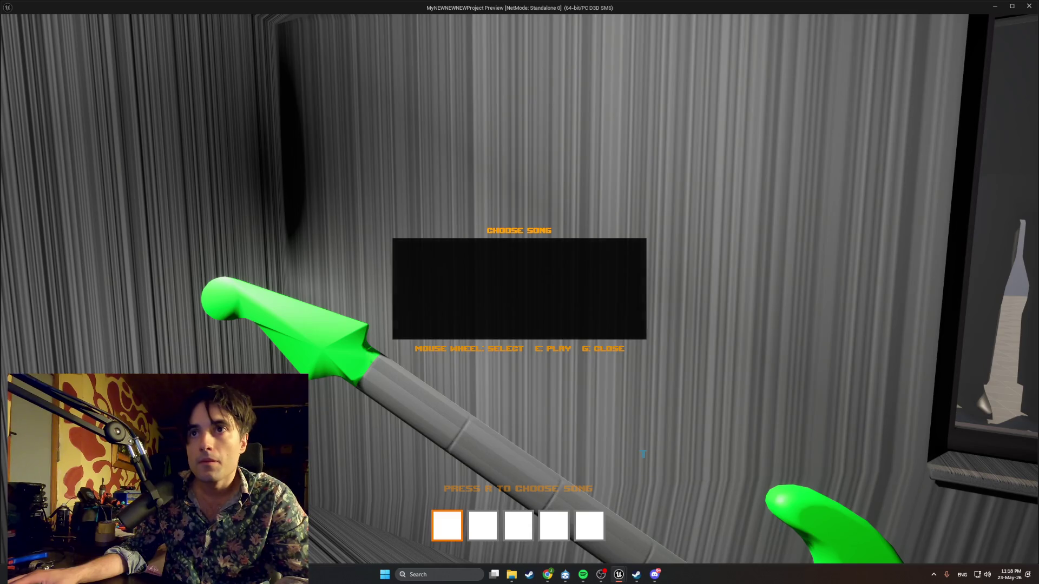
key("Escape")
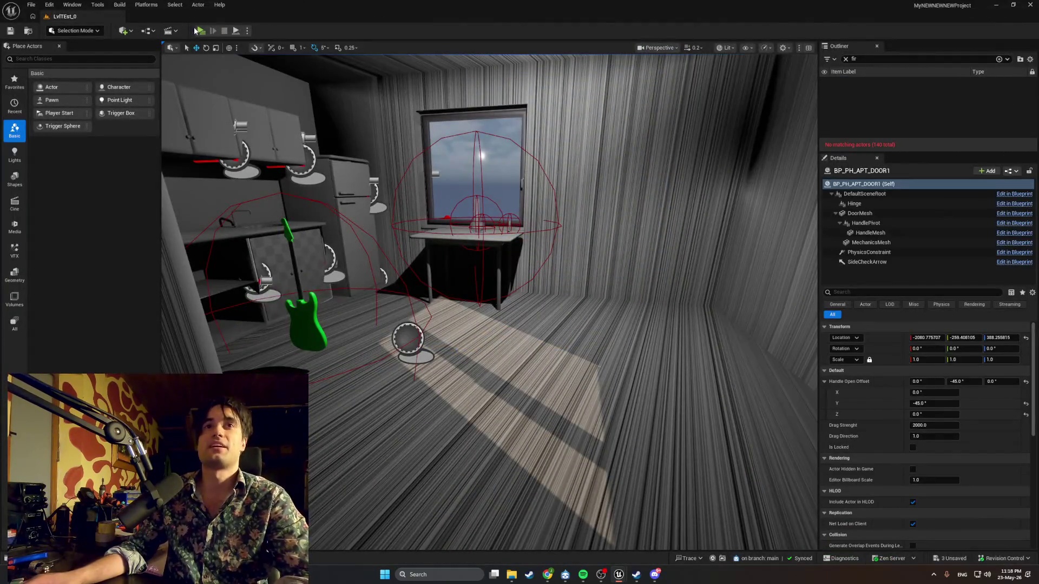
key("e")
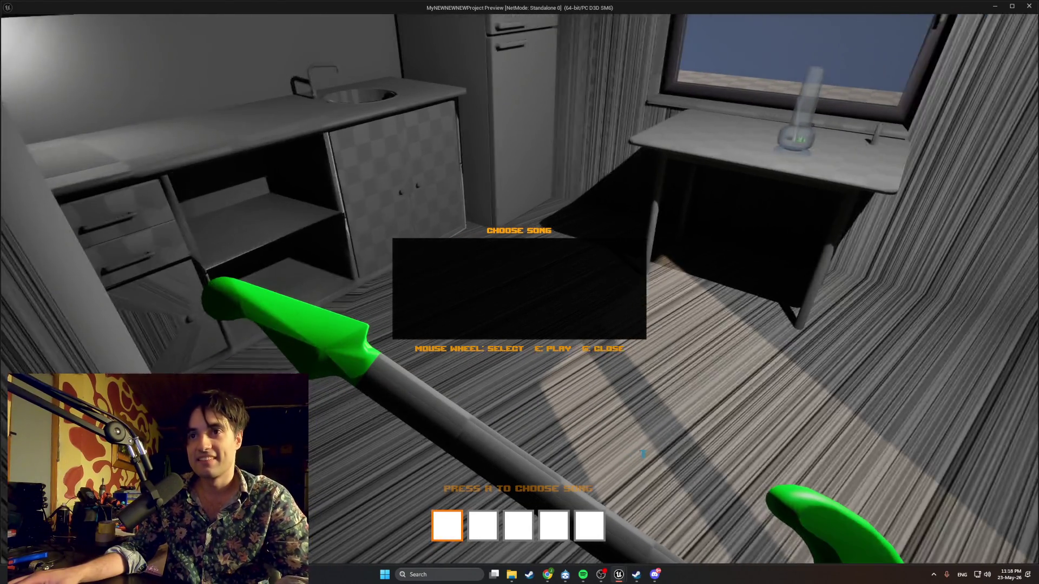
key("Escape")
Relaunch the game, pick up the guitar from the floor, scroll the inventory, then exit
left_click(200, 30)
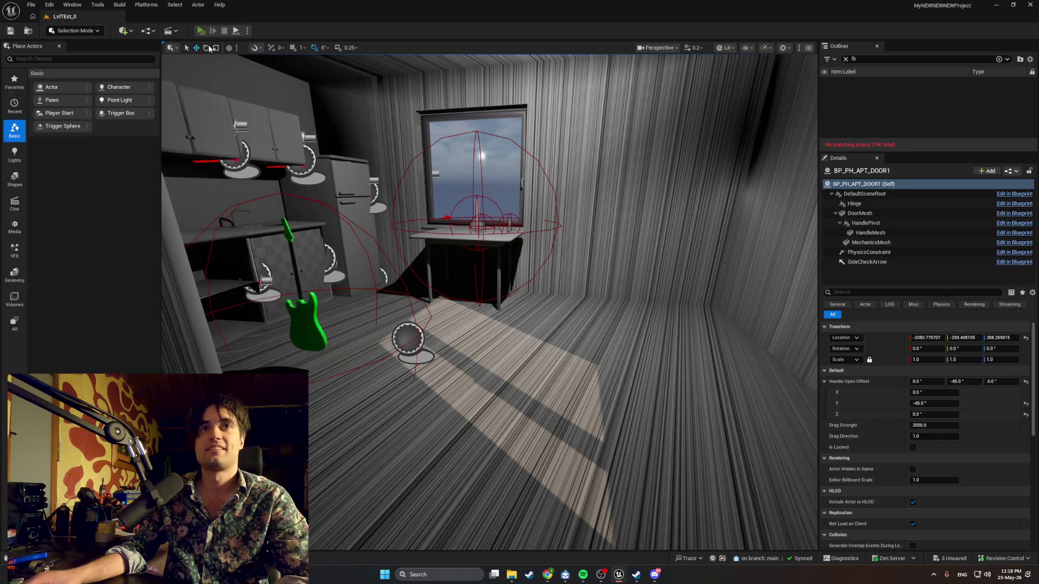
key("e")
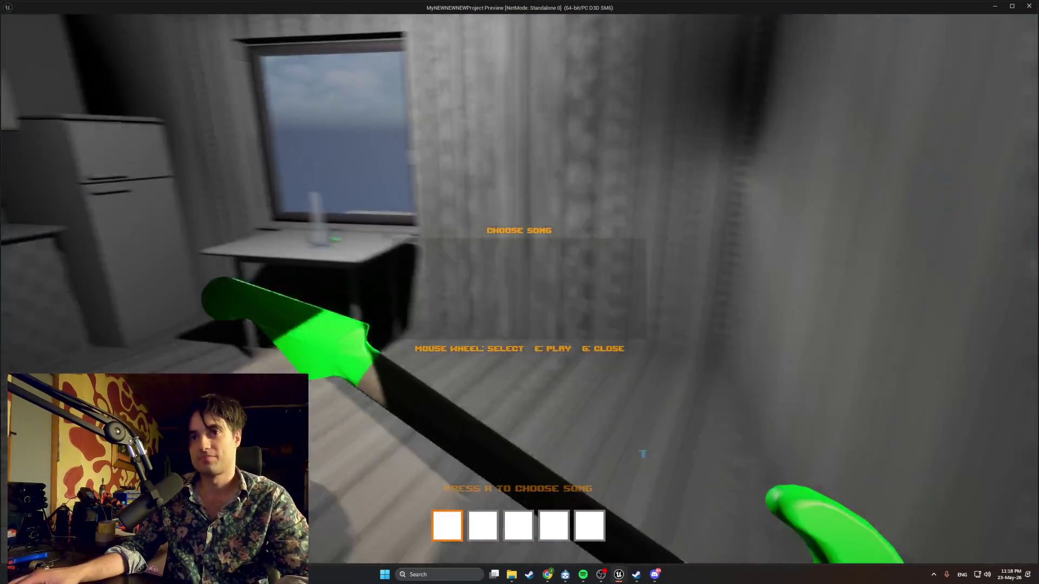
scroll(519, 292, "down", 2)
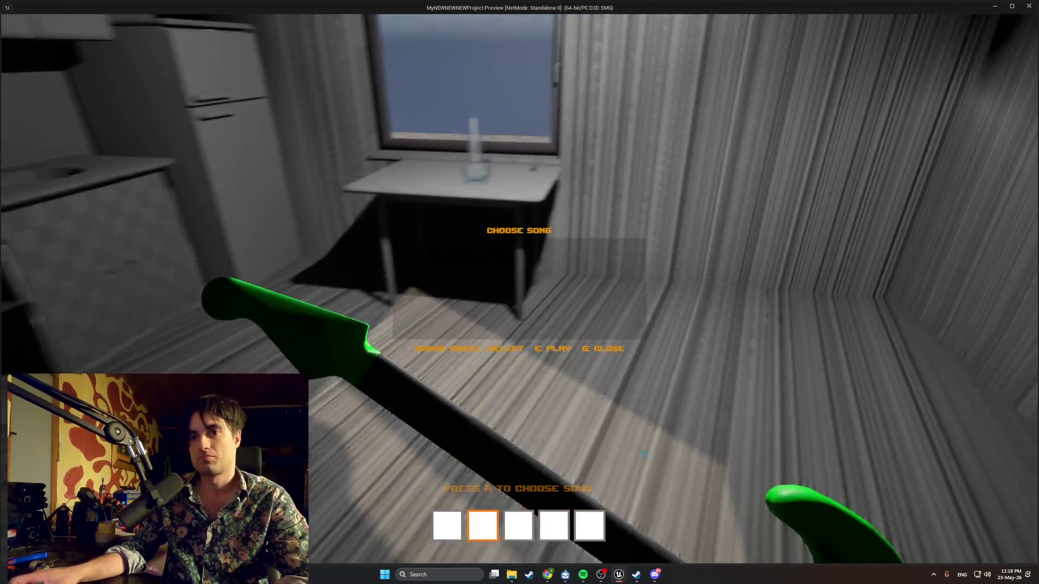
scroll(520, 292, "down", 3)
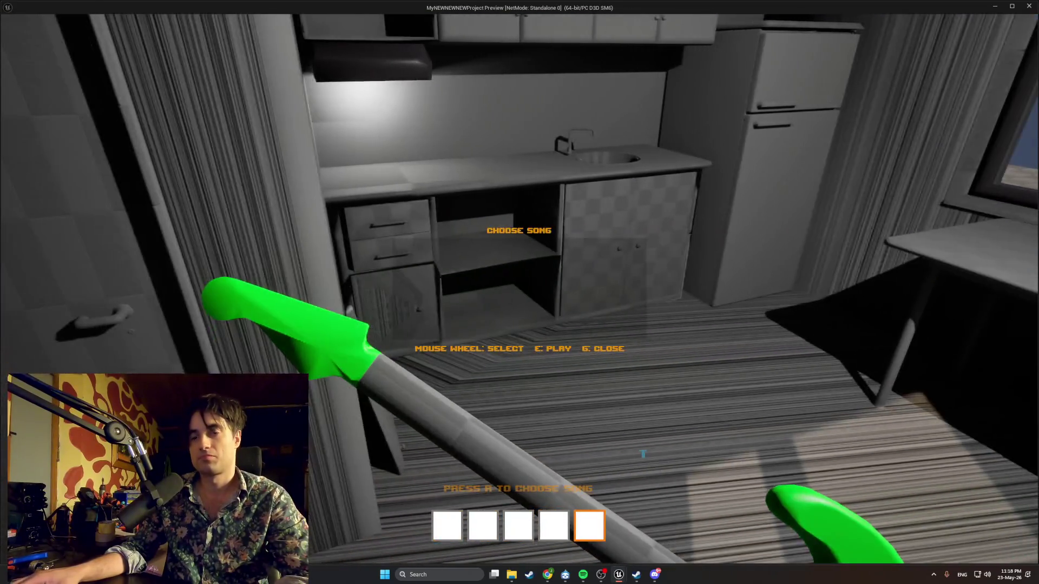
key("Escape")
Play-test walking to and equipping the guitar, then bring the Soulwax FM YouTube window forward
left_click(205, 30)
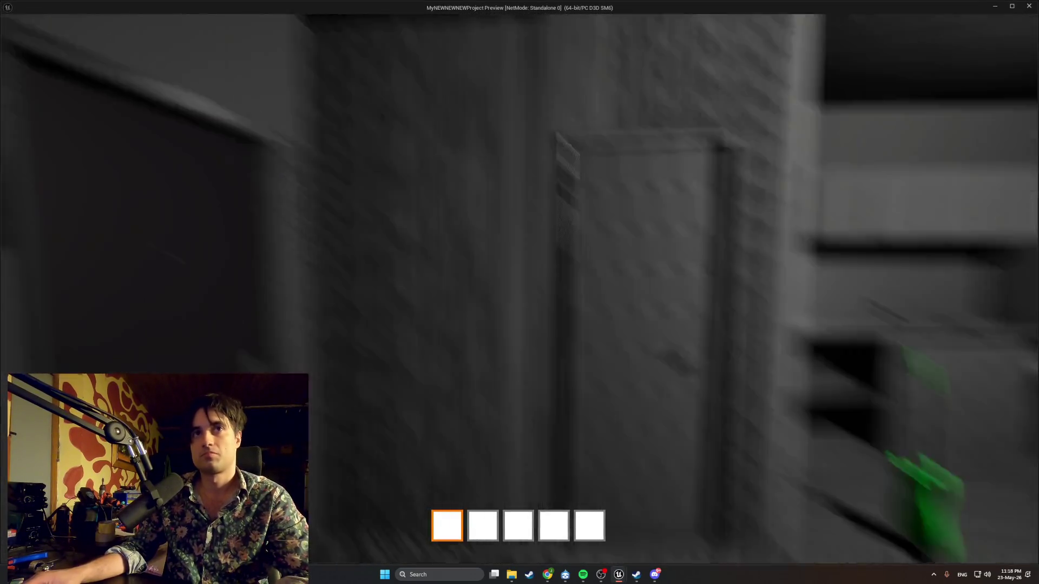
key("w")
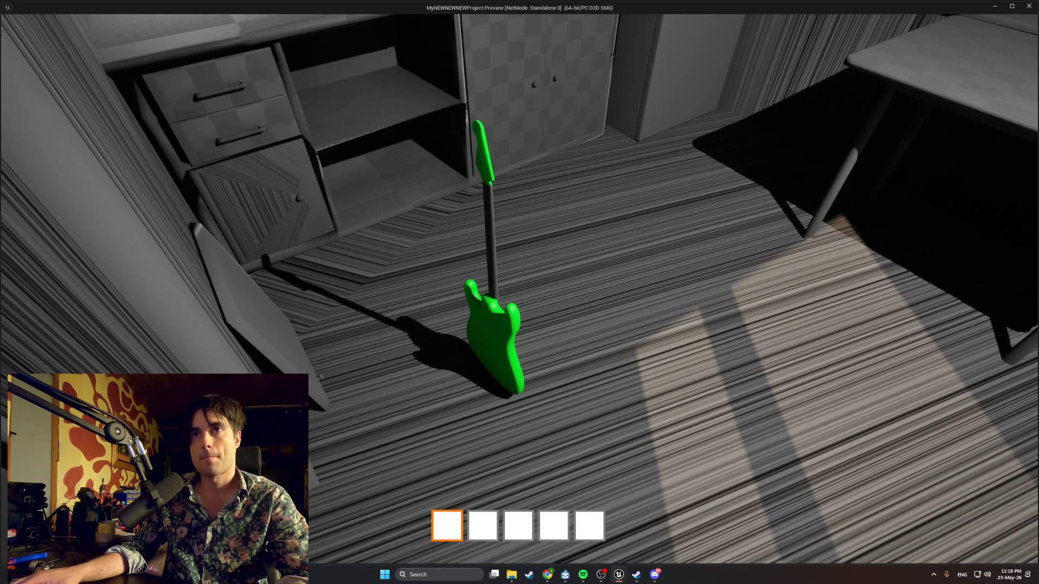
key("a")
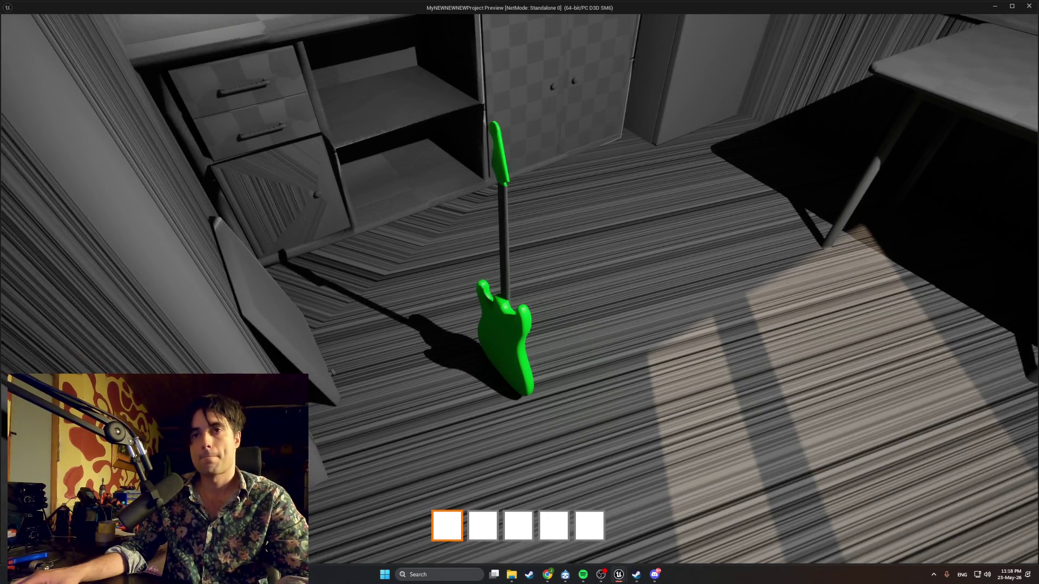
key("e")
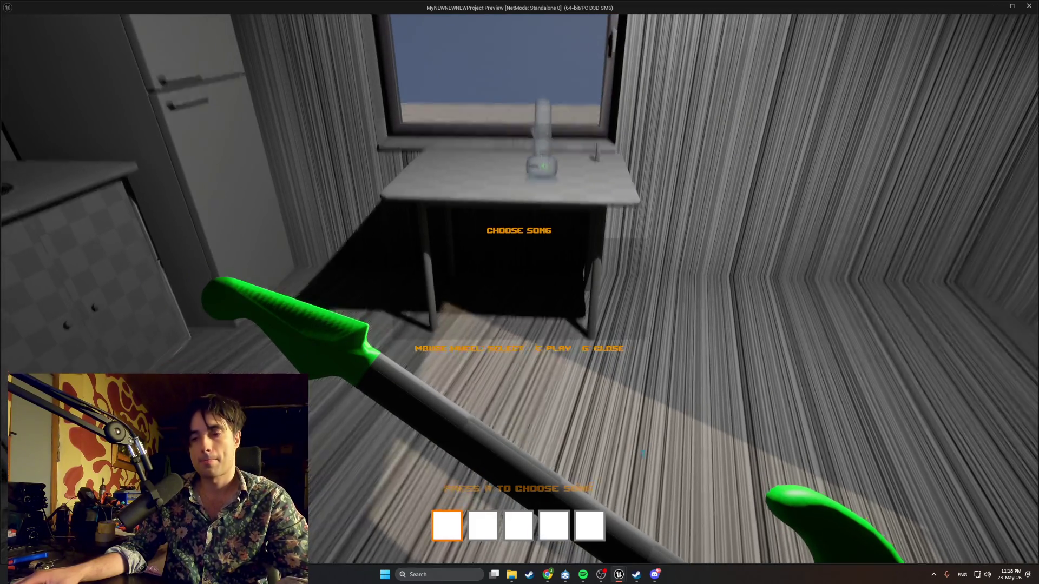
key("Escape")
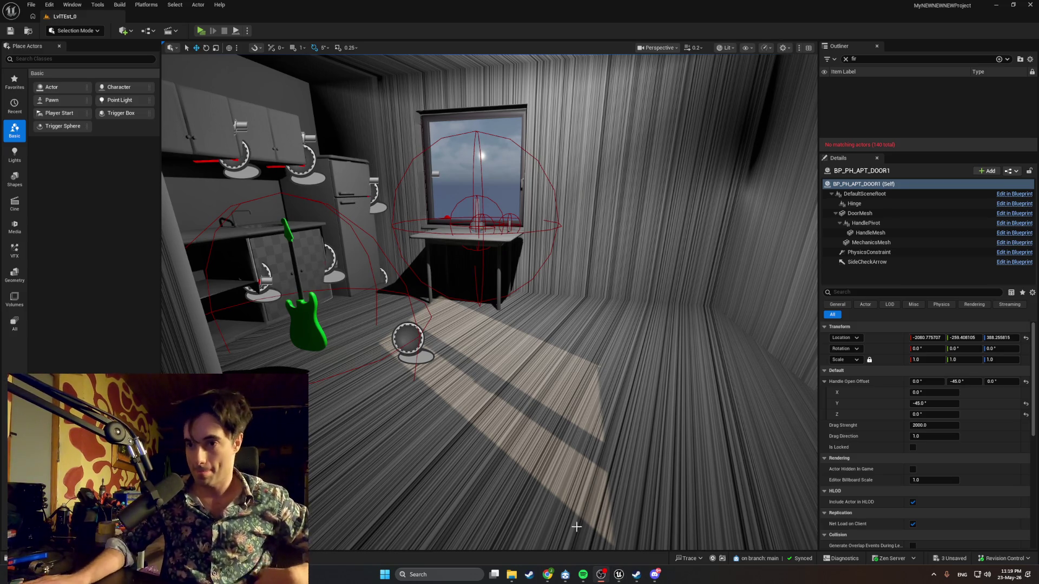
mouse_move(552, 577)
left_click(542, 532)
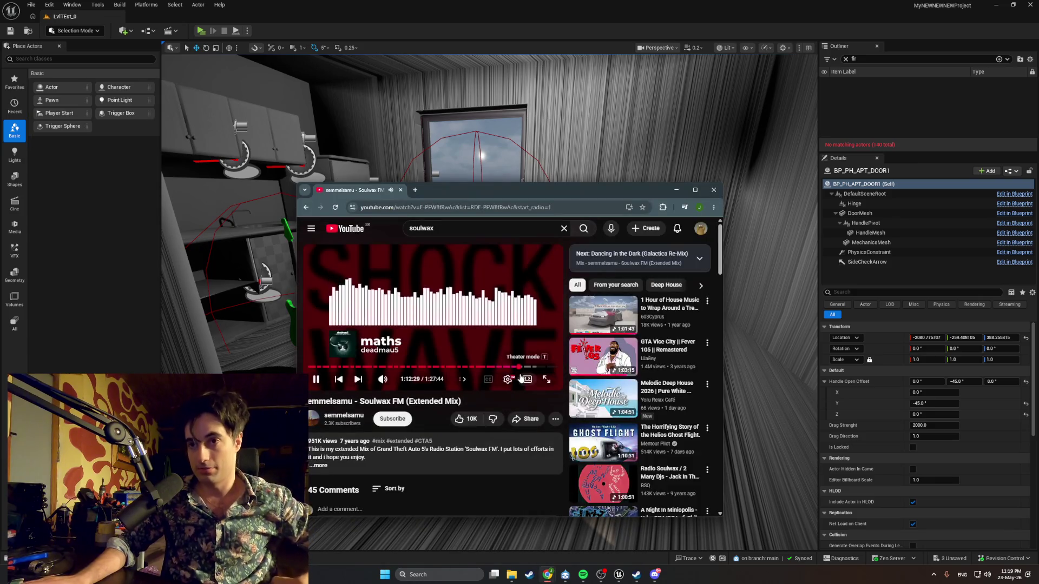